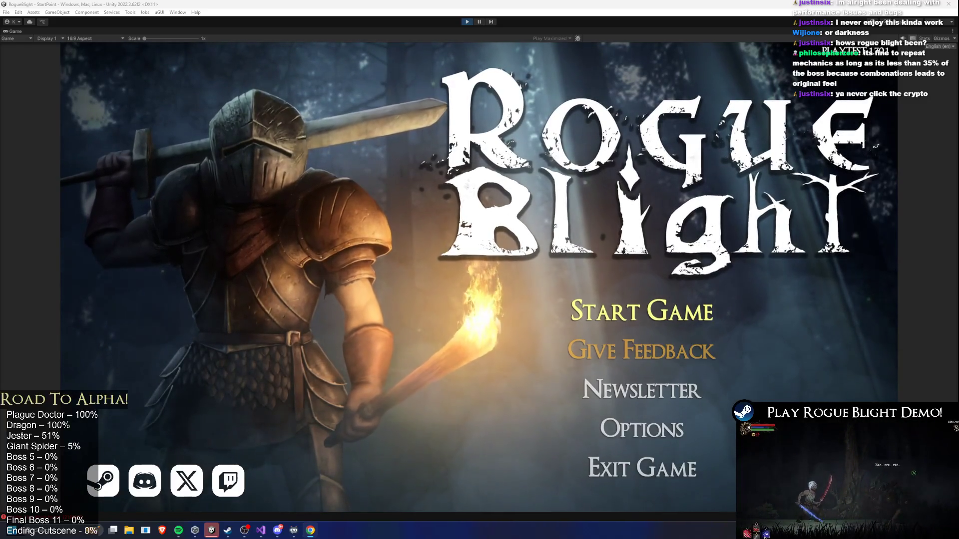
Switch to the Bosses spreadsheet and delete the stray entry in cell D4.
key("alt+Tab")
key("Delete")
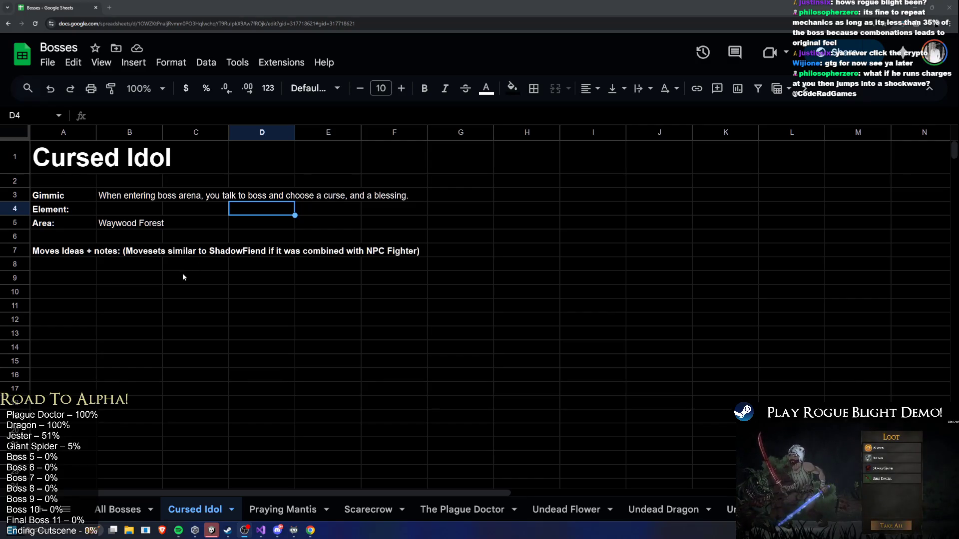
Enter Darkness as the Cursed Idol's Element in cell B4.
left_click(224, 292)
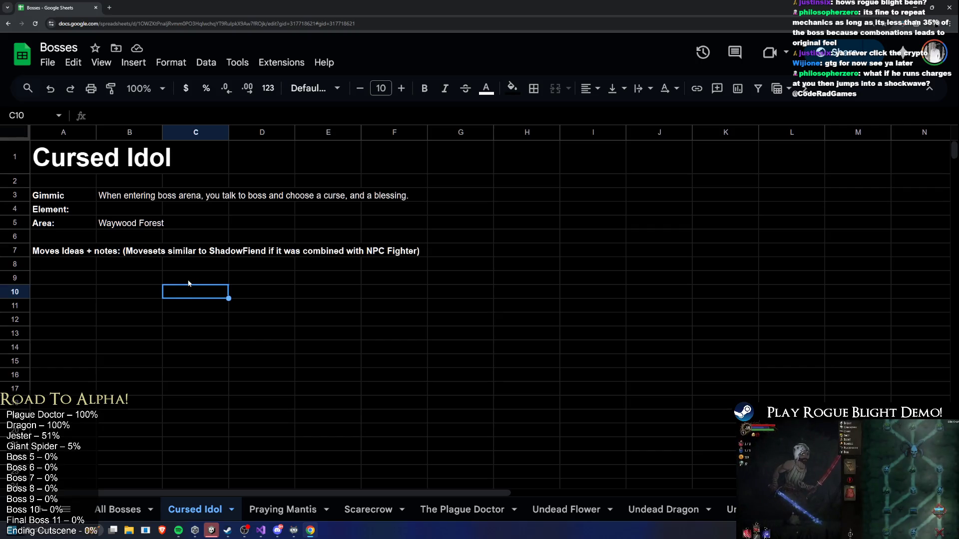
left_click(150, 210)
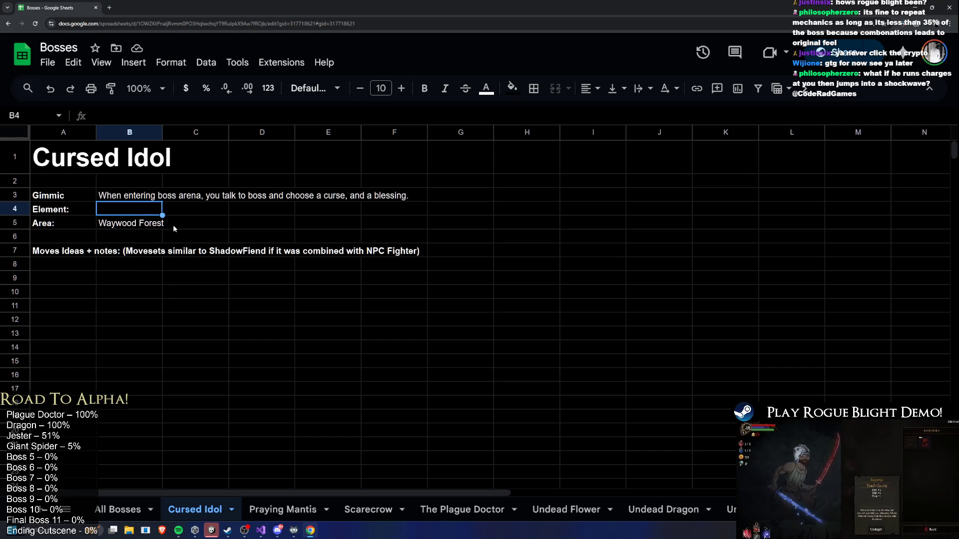
type("Da")
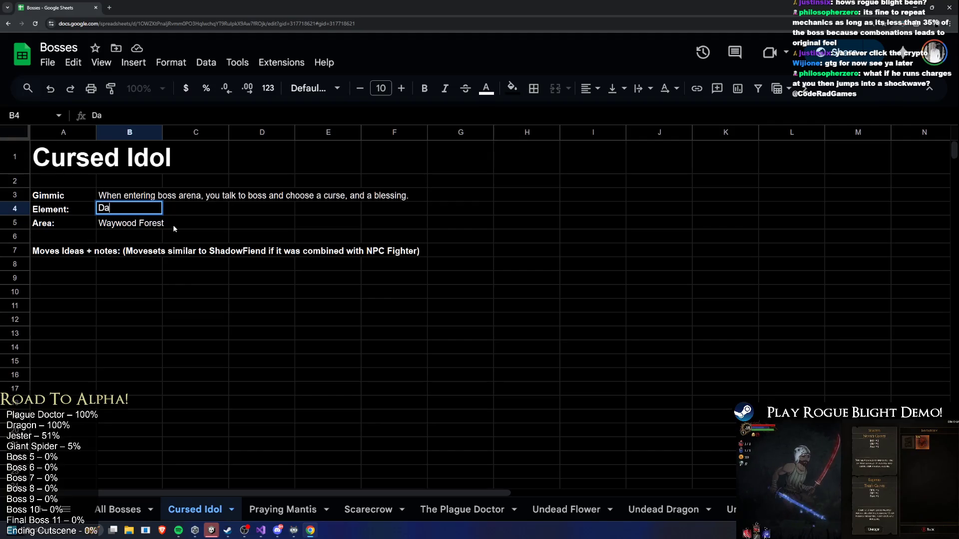
type("rknes")
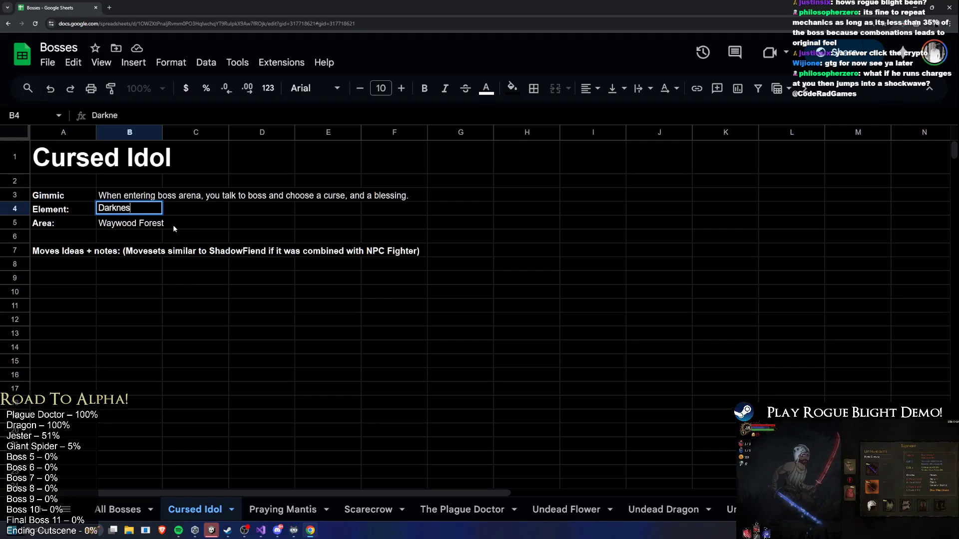
type("s")
key("Return")
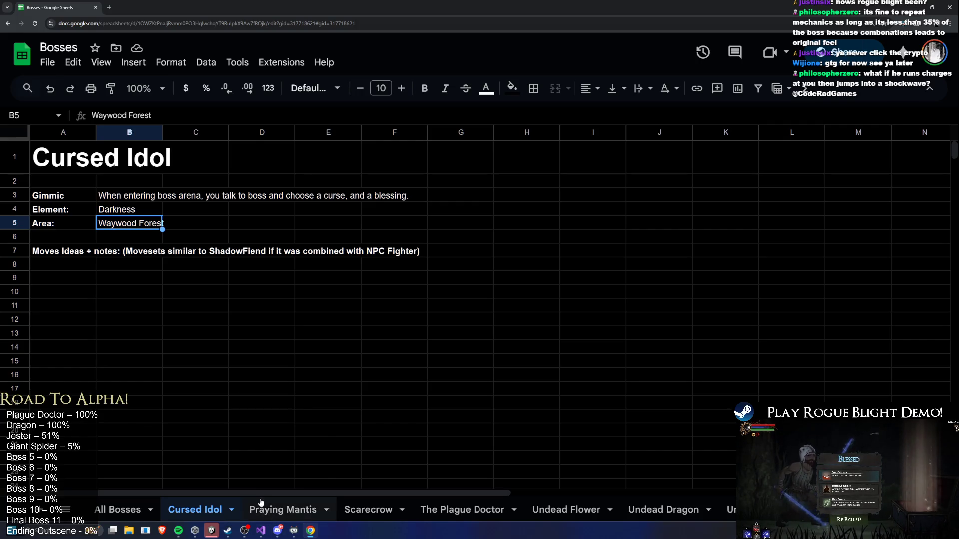
Bring the Rogue Blight Unity editor forward and exit Play mode.
mouse_move(231, 533)
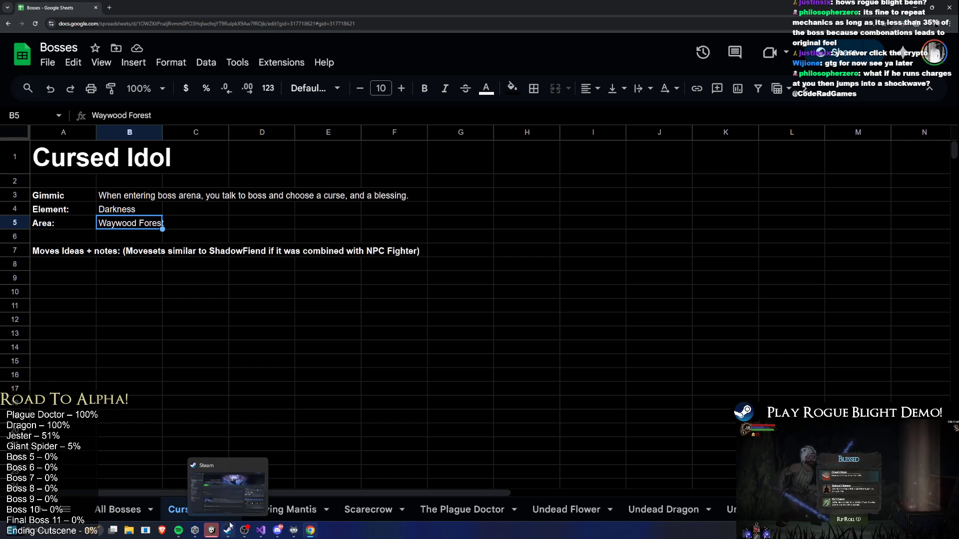
left_click(227, 497)
left_click(211, 531)
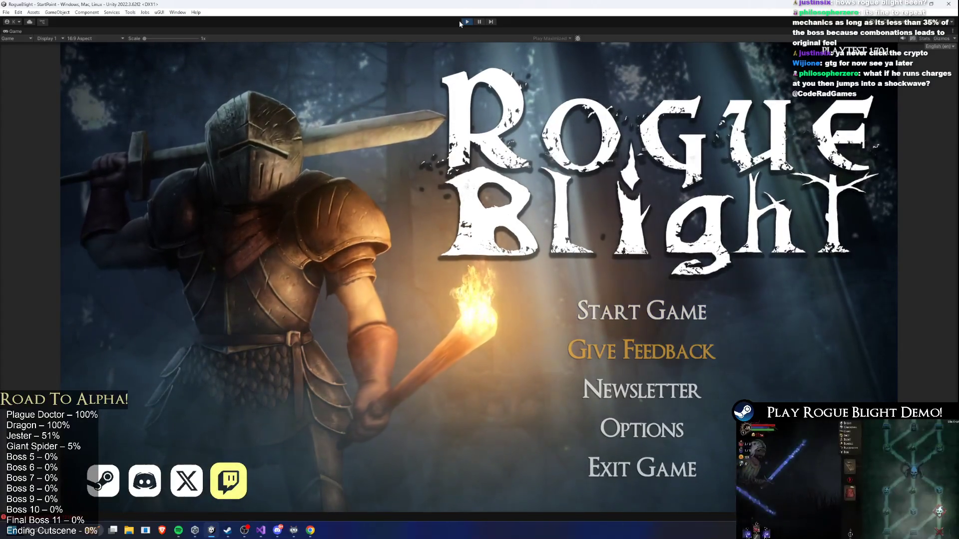
left_click(466, 21)
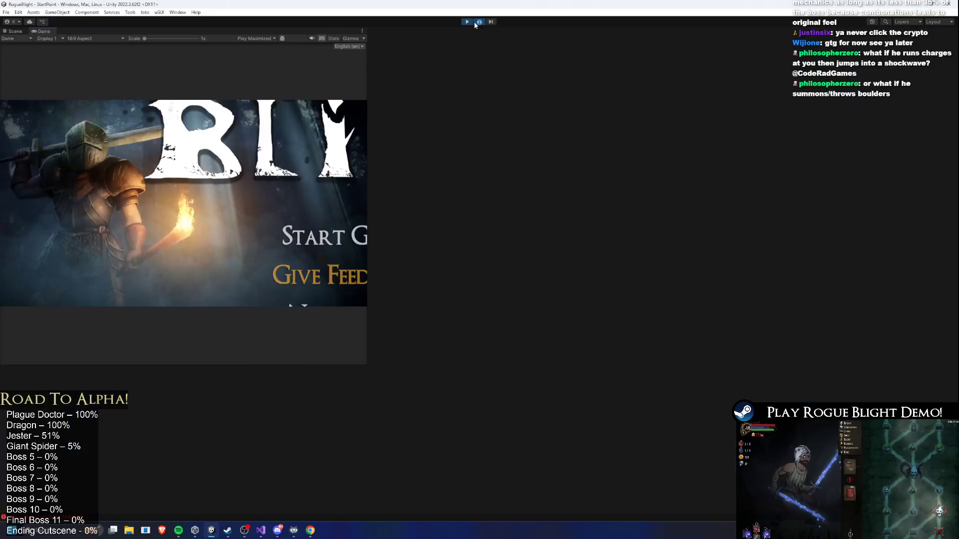
left_click(467, 22)
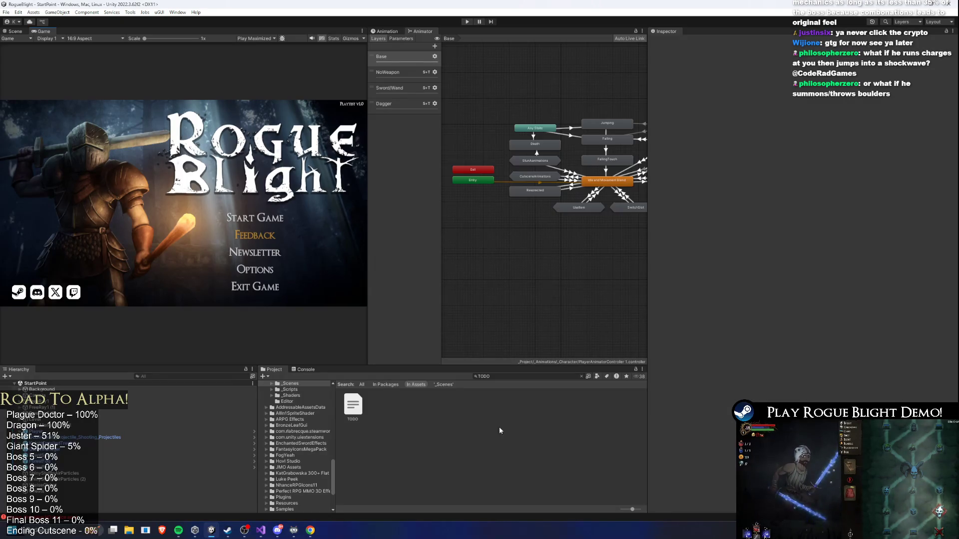
left_click(511, 377)
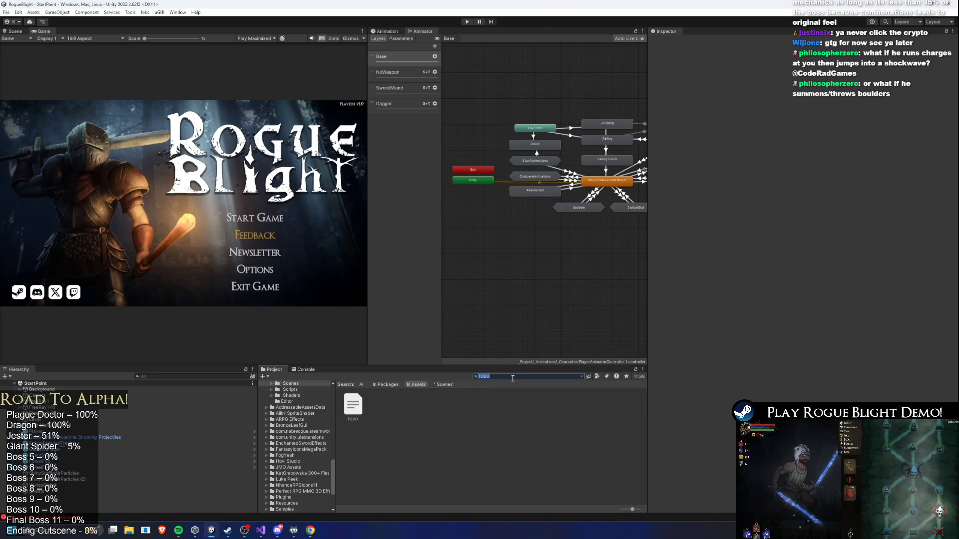
Search the Project panel for the goblin mage prefab and open goblin_mage_undead_prefab.
key("BackSpace")
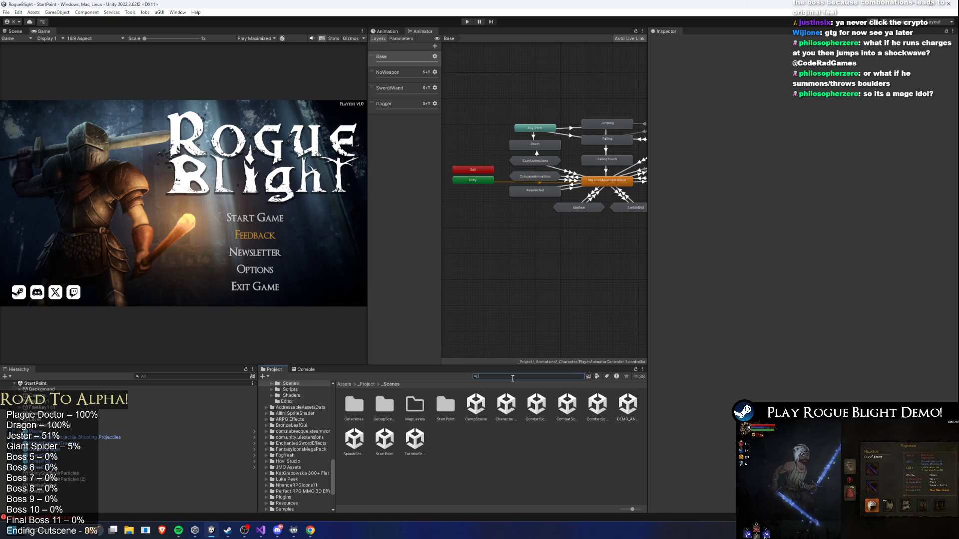
type("goblin pre")
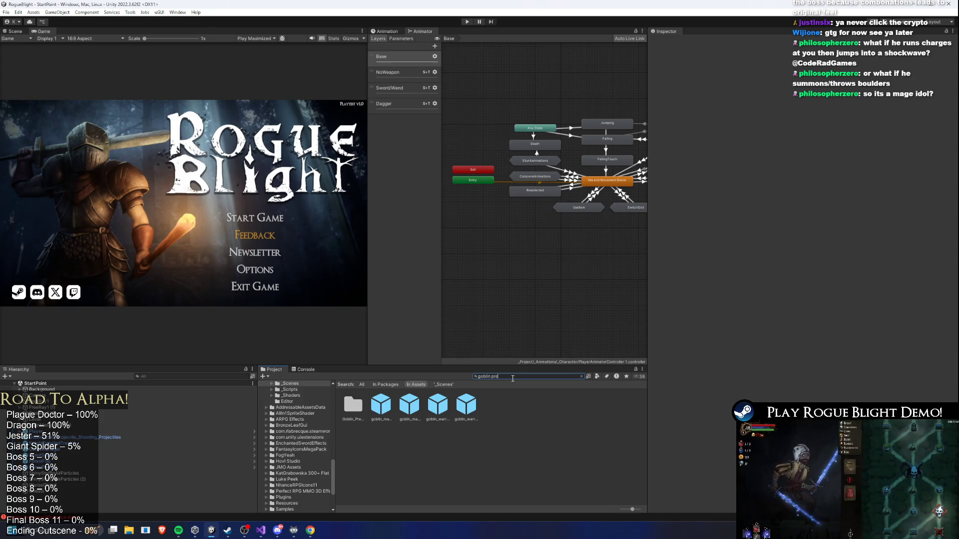
key("BackSpace")
key("BackSpace")
key("BackSpace")
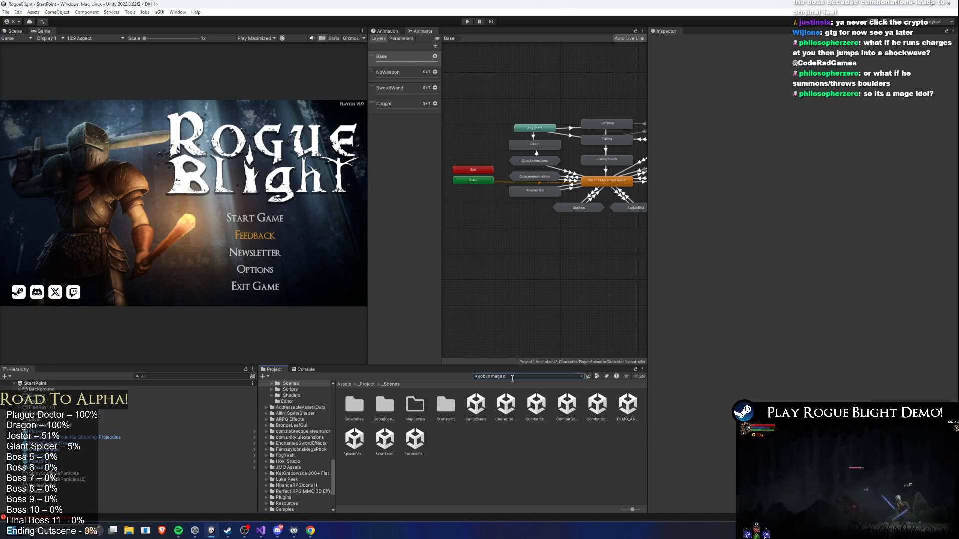
type("ro")
double_click(381, 407)
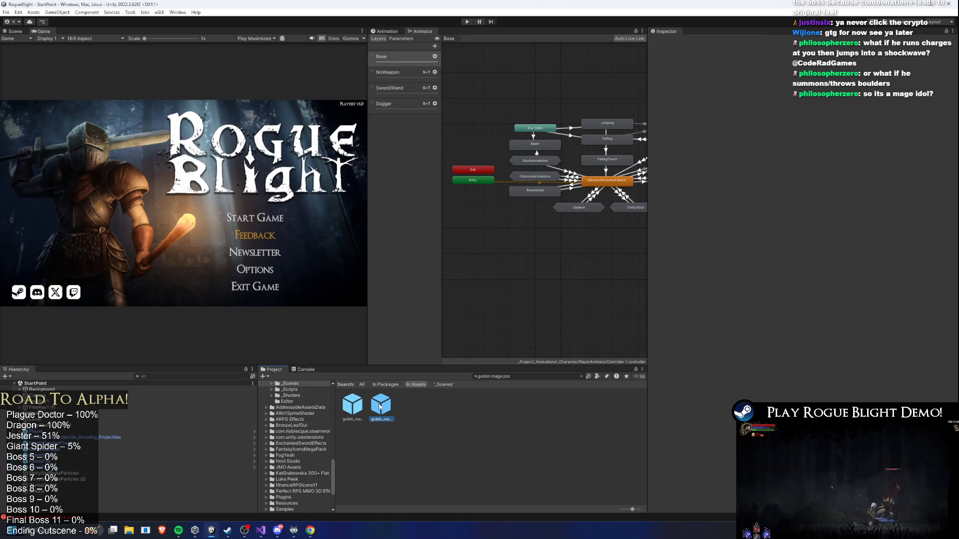
left_click(16, 32)
Widen the Scene view and hide the goblin's bone rig and gizmo handles.
left_click(318, 132)
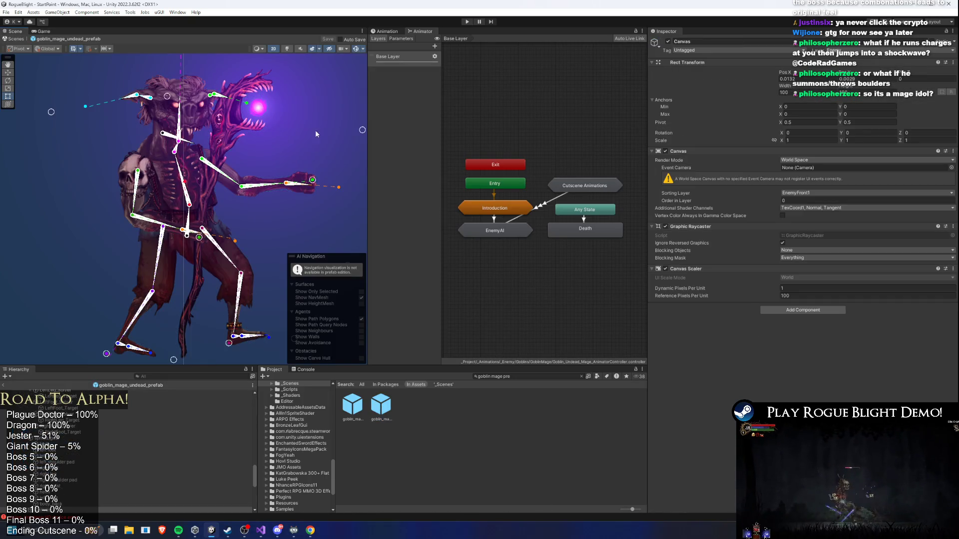
scroll(227, 144, "up", 2)
left_click(230, 131)
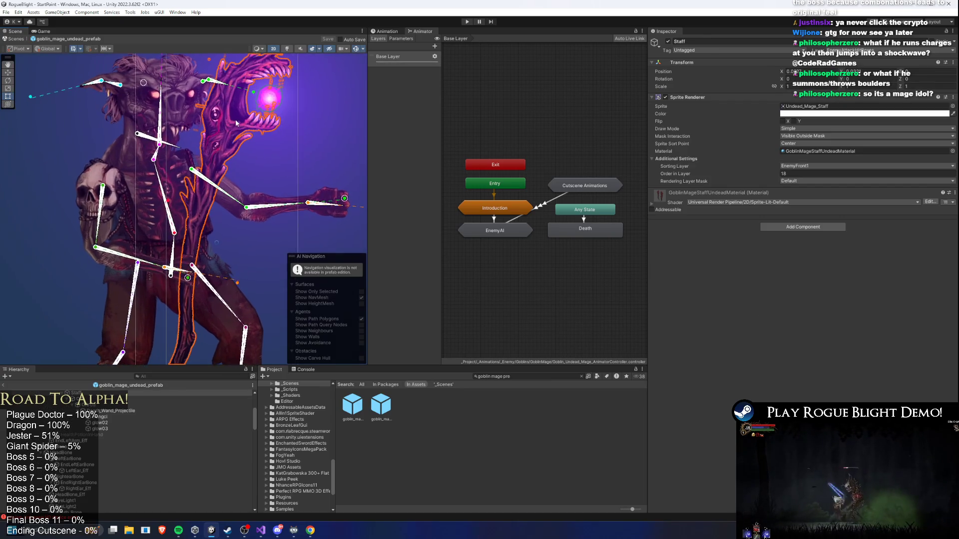
left_click(367, 125)
left_click_drag(367, 125, 556, 135)
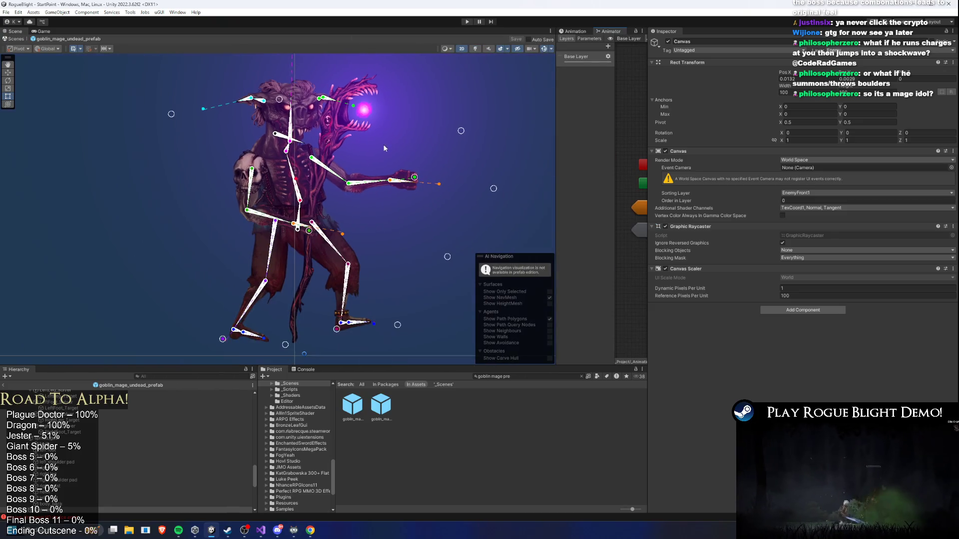
left_click(473, 49)
scroll(349, 127, "up", 2)
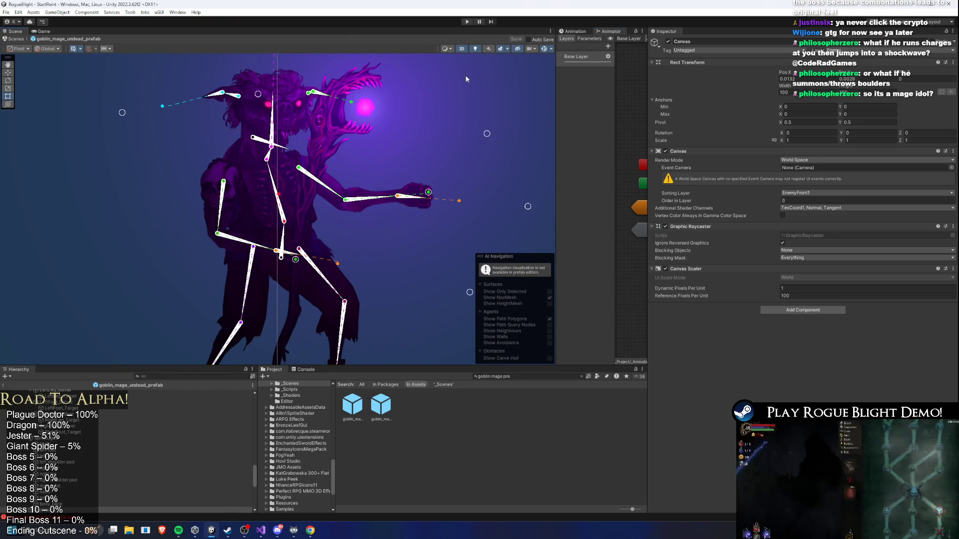
left_click(544, 49)
Turn scene lighting off, undo the staff move so it stays in hand, and frame it.
left_click(319, 140)
scroll(337, 190, "down", 3)
left_click_drag(326, 223, 508, 188)
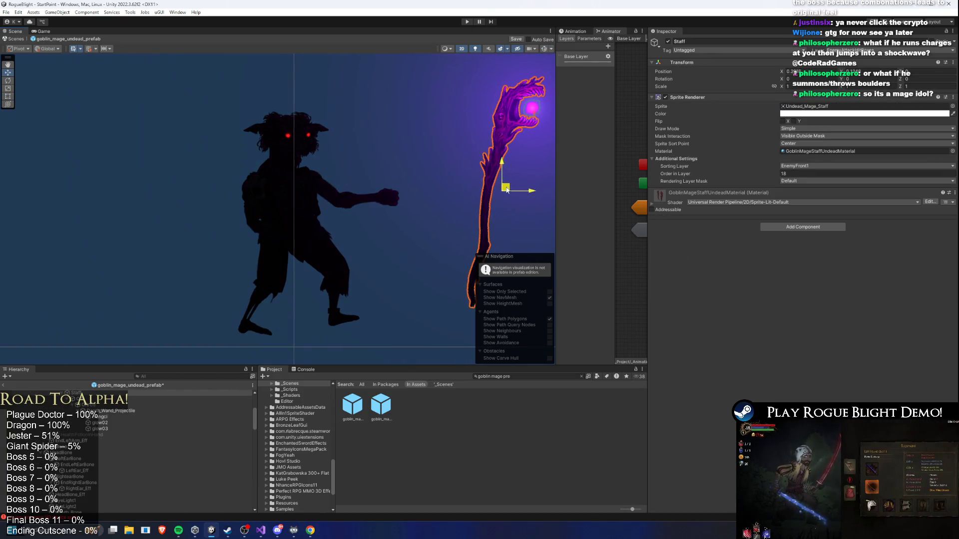
left_click(475, 49)
scroll(479, 69, "up", 1)
left_click(383, 149)
scroll(349, 190, "up", 3)
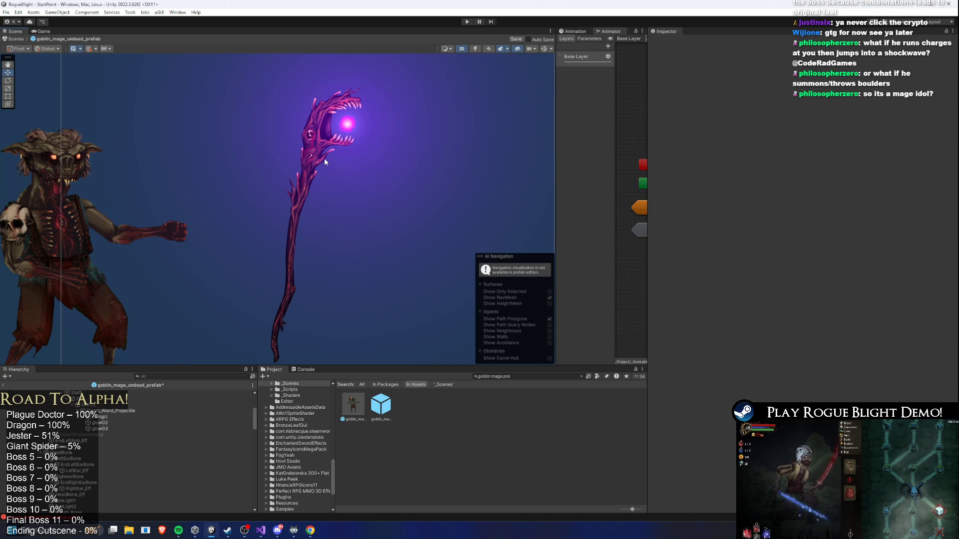
scroll(334, 161, "down", 1)
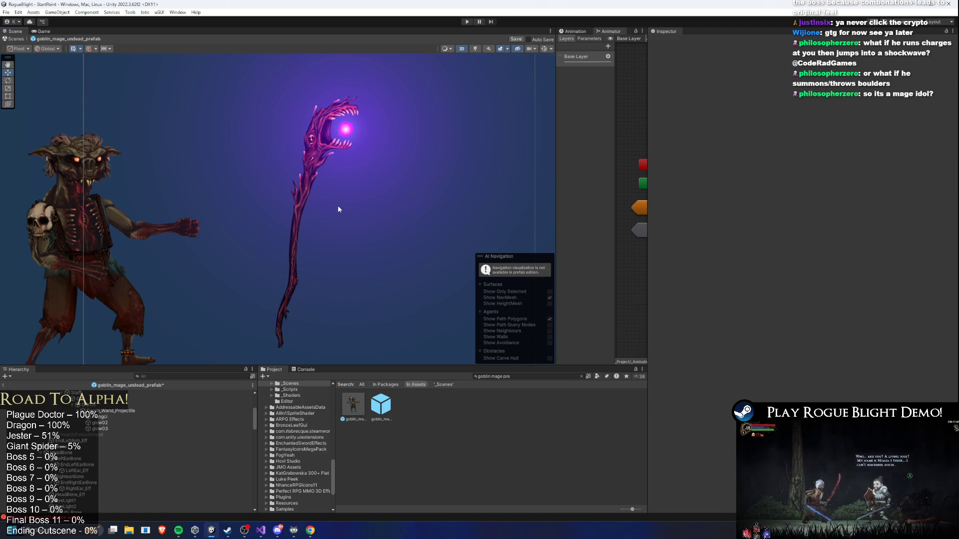
key("ctrl+z")
key("ctrl+z")
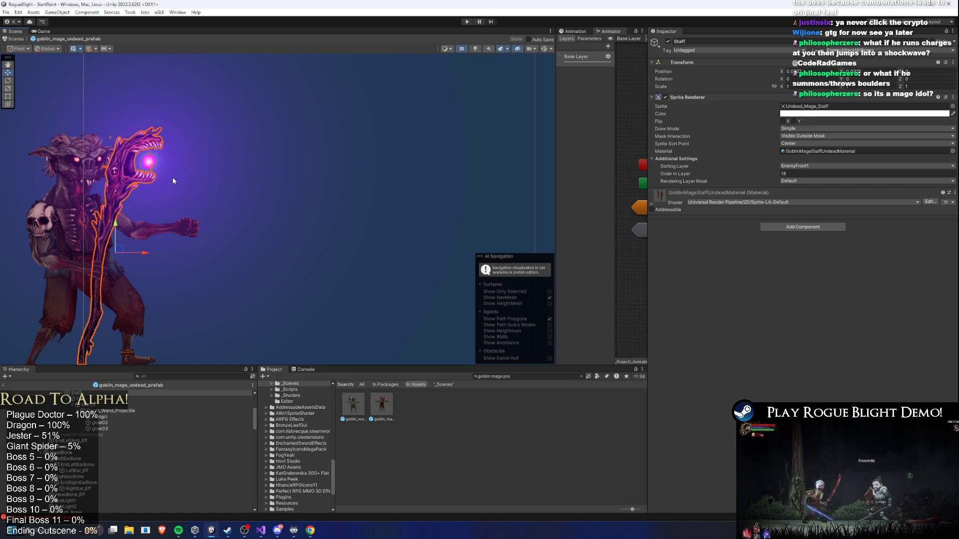
key("f")
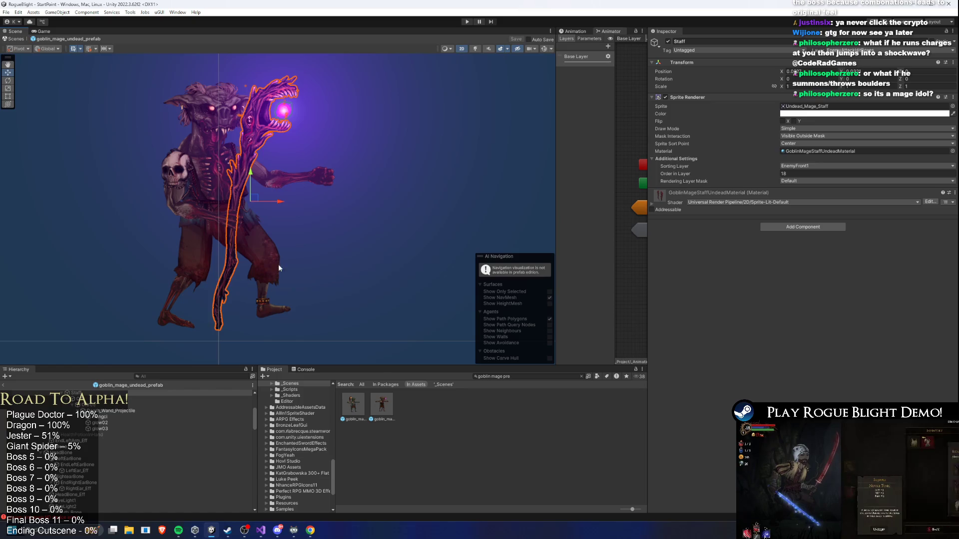
left_click(415, 223)
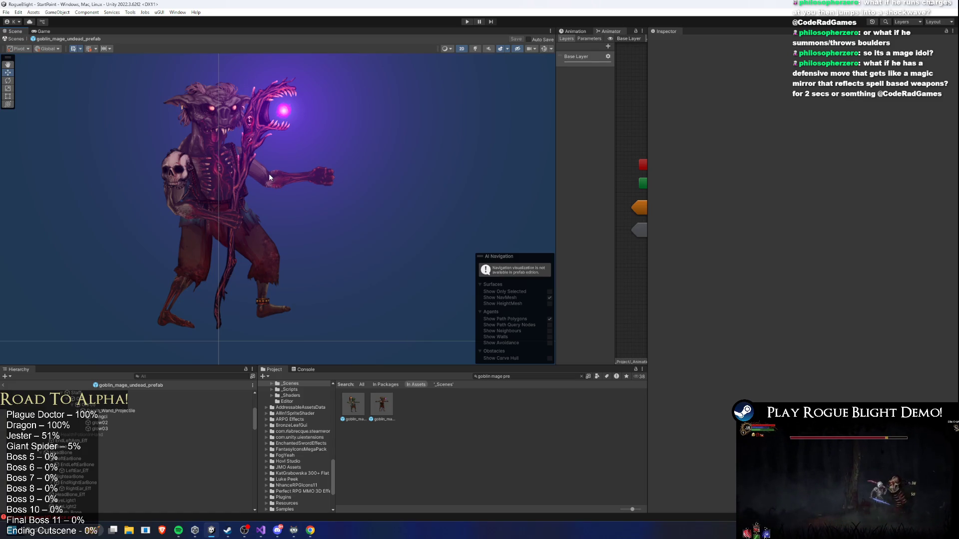
key("alt+Tab")
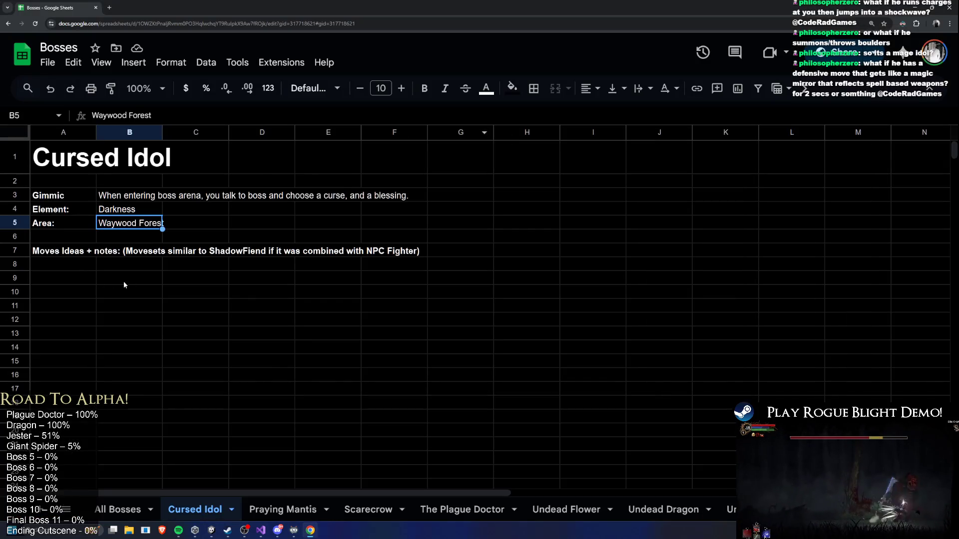
Append 'He is Darkness Mage' to the Gimmic description in B3.
left_click(155, 253)
left_click(78, 289)
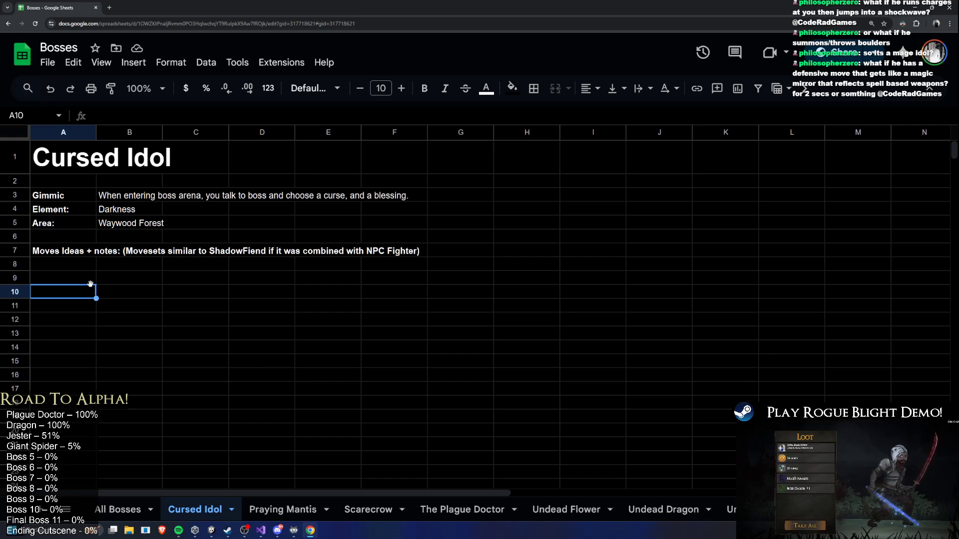
key("Right")
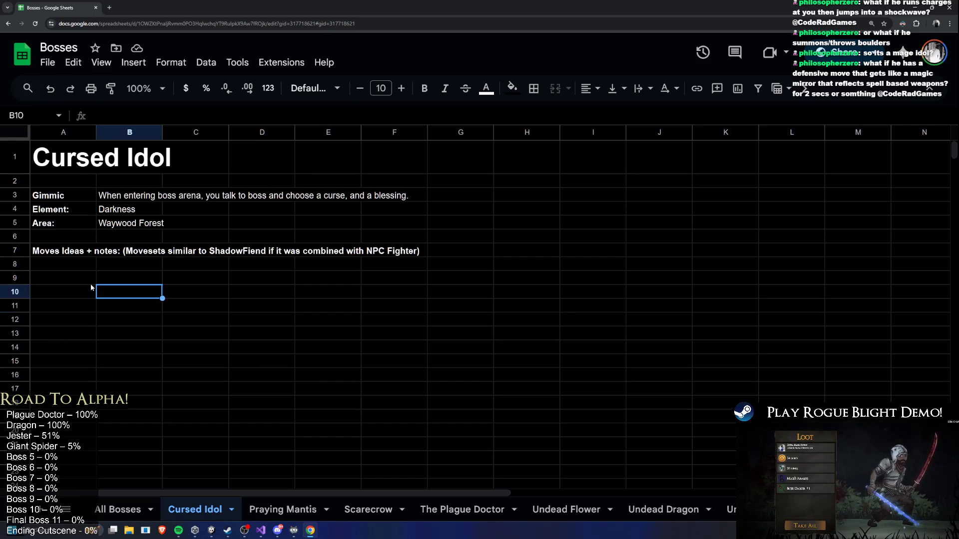
key("Left")
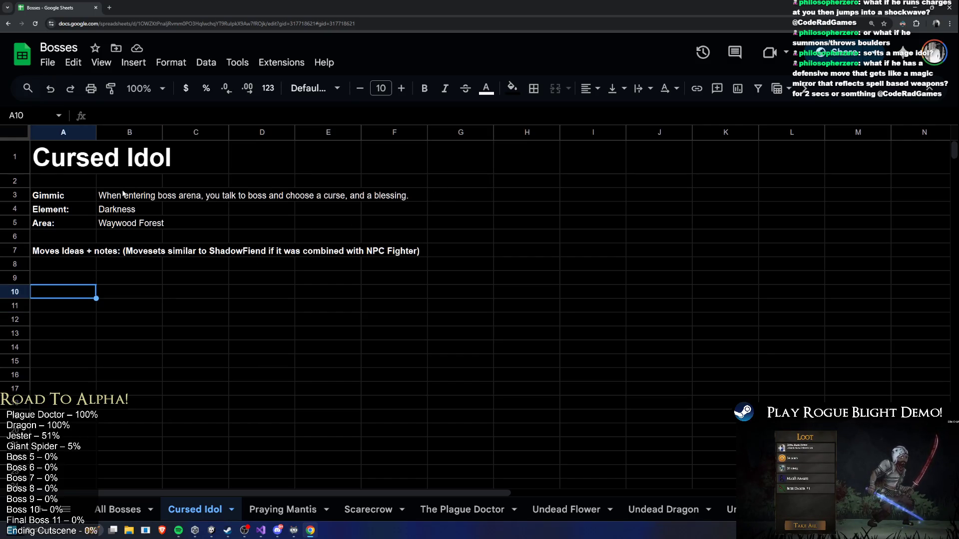
left_click(123, 195)
key("Return")
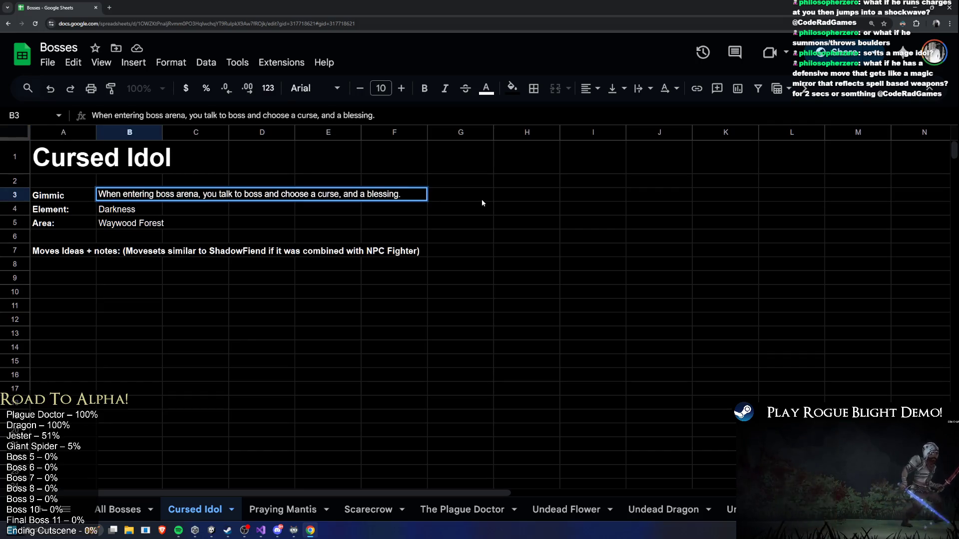
type("He is Darkness Ma")
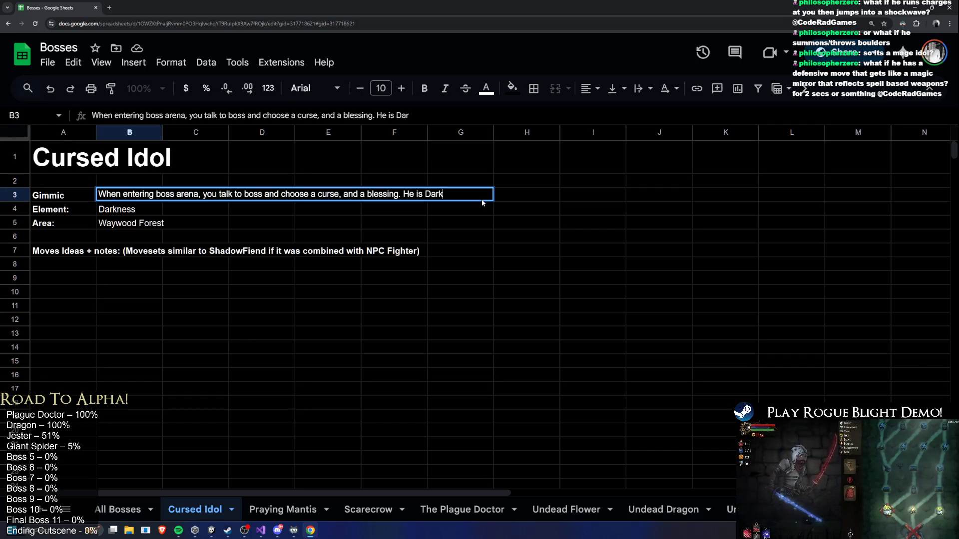
type("ge")
key("Return")
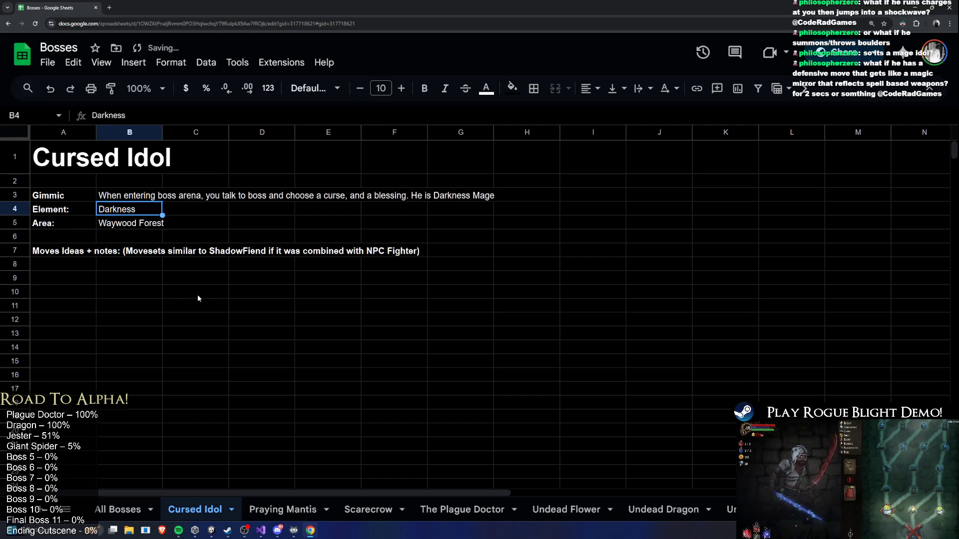
left_click(133, 283)
key("Down")
key("Left")
key("Right")
Enter 'Summons darkness orbs in specific patterns' as the first move in A10.
key("Left")
type("Sum")
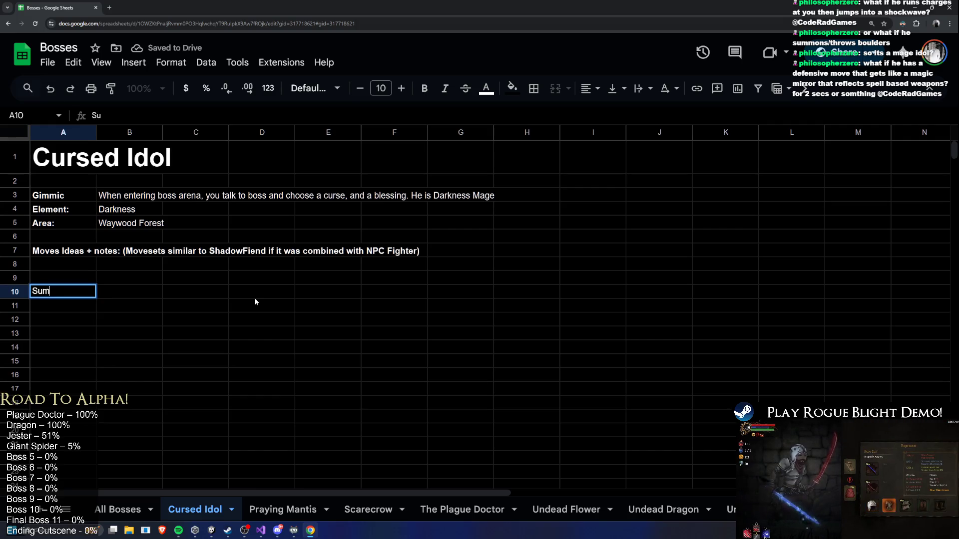
type("mons darkness or")
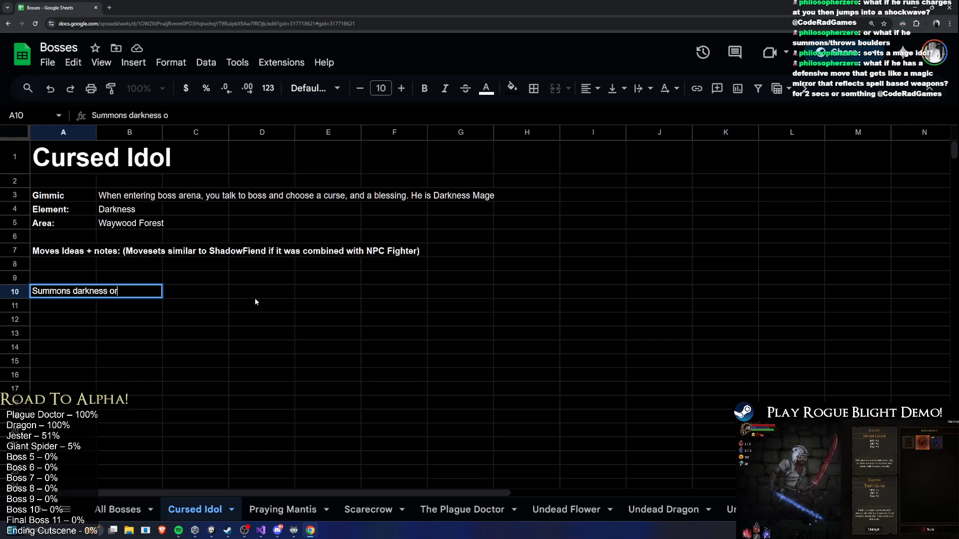
type("bs in specific patterns")
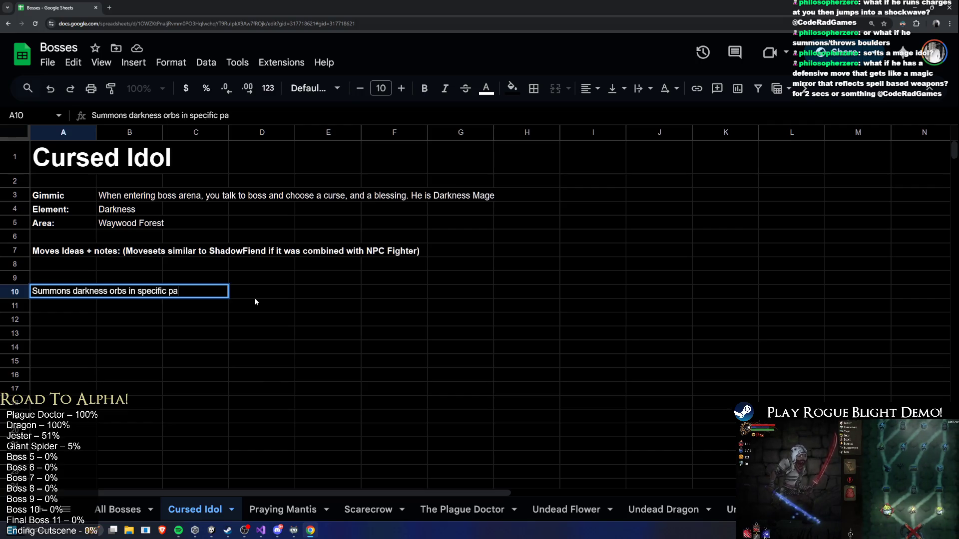
key("Return")
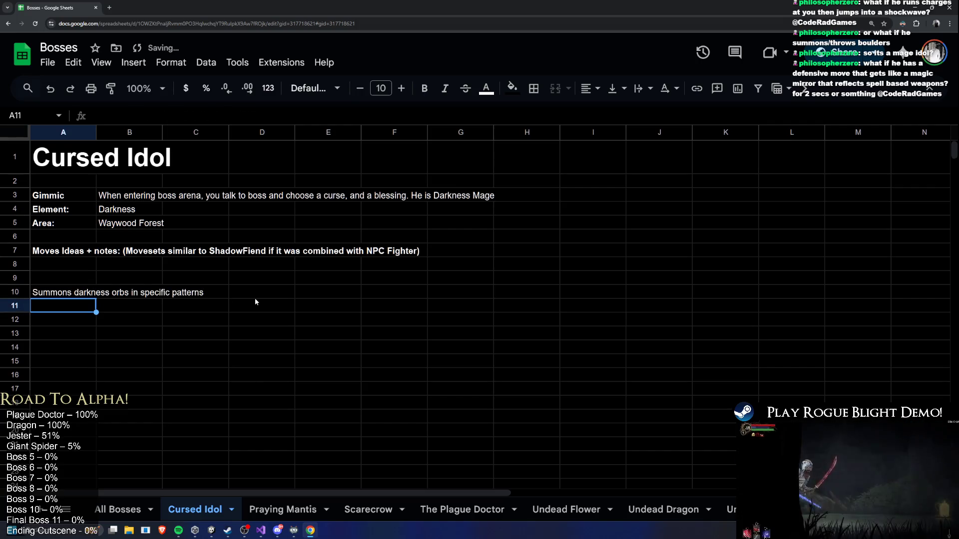
Extend A10 with '(Similar to goblin undead mage)' and begin the darkness-orb move in A11.
left_click(52, 295)
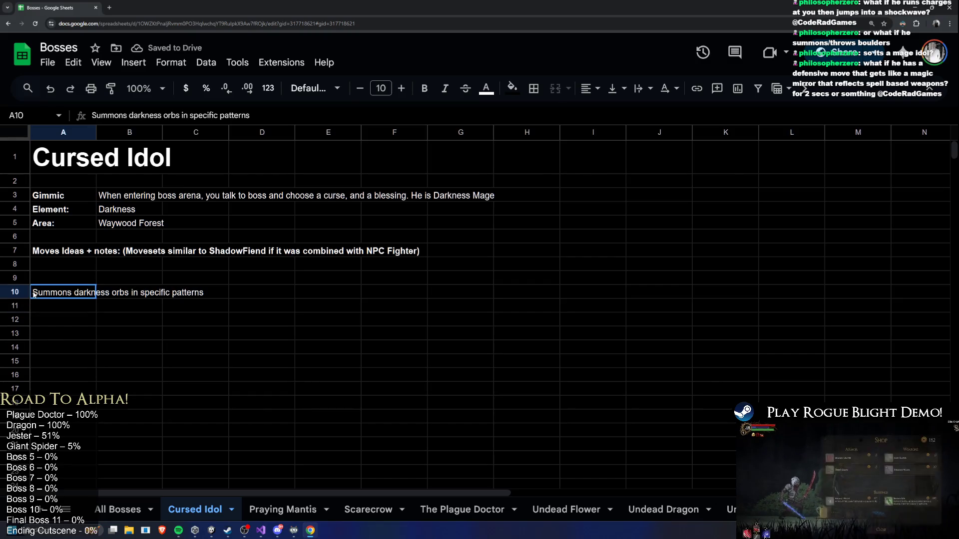
left_click(49, 306)
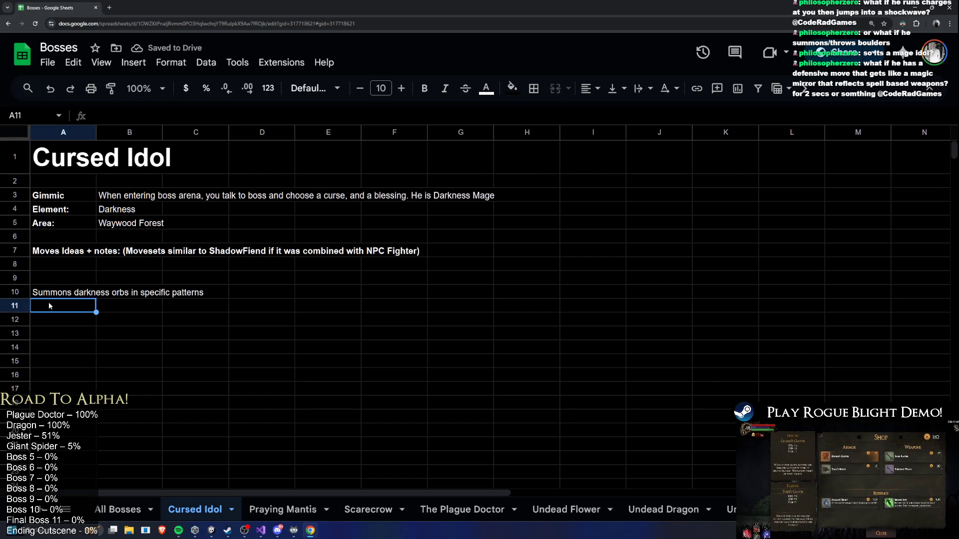
left_click(88, 289)
key("Return")
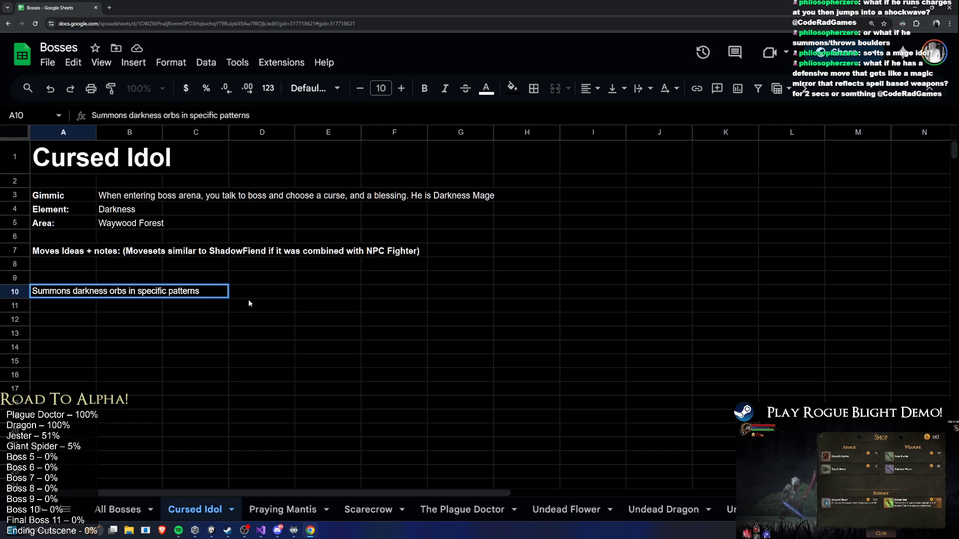
type("(Similar to goblin undead mage)")
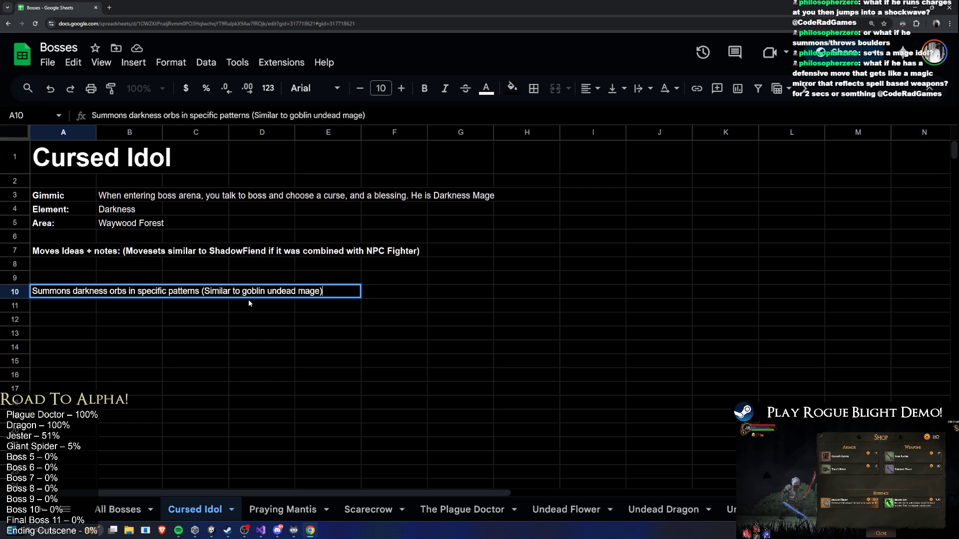
key("Return")
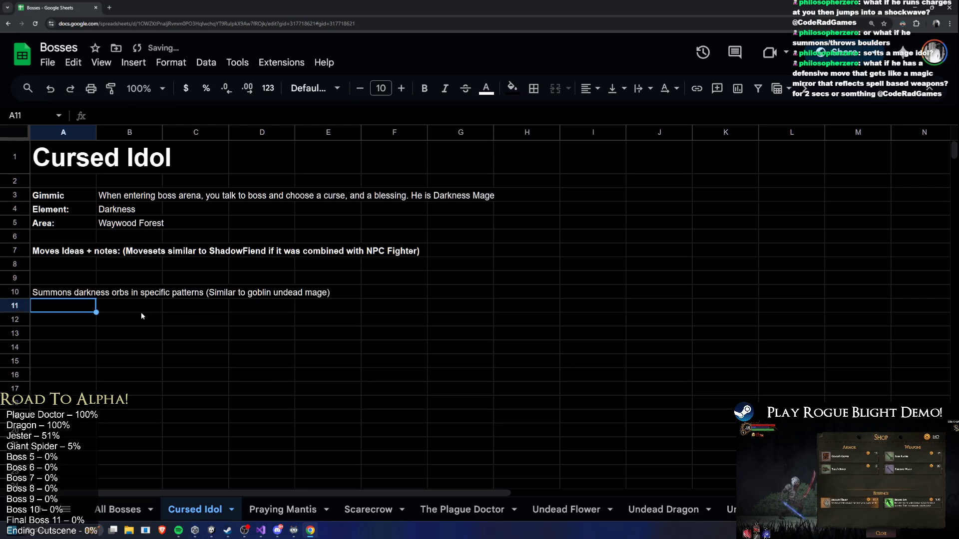
type("Summons Dakness Orb around himself, then if ")
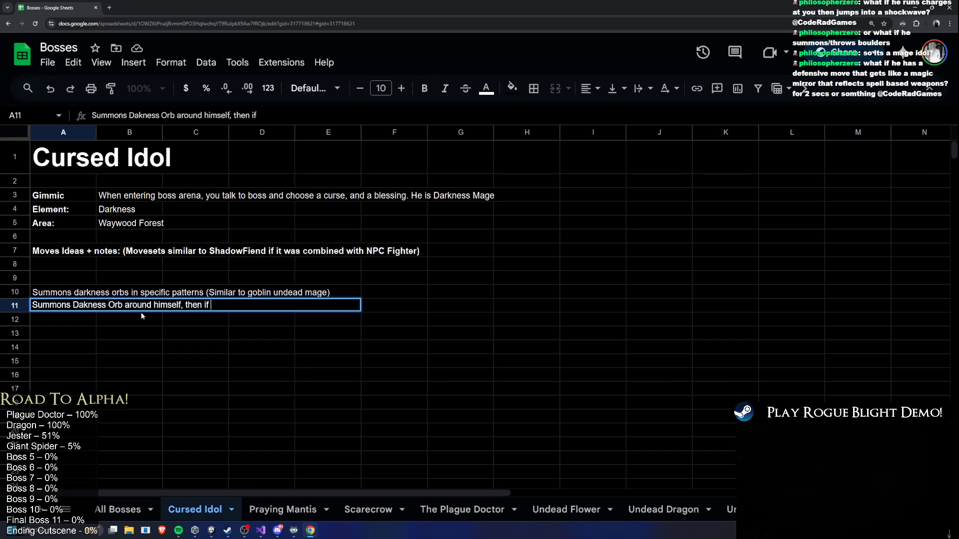
type("player hits it it will;")
Finish A11: the orb explodes and damages the player, who has time to escape first.
key("BackSpace")
key("BackSpace")
type("explode and damga")
key("BackSpace")
key("BackSpace")
type("age player (h")
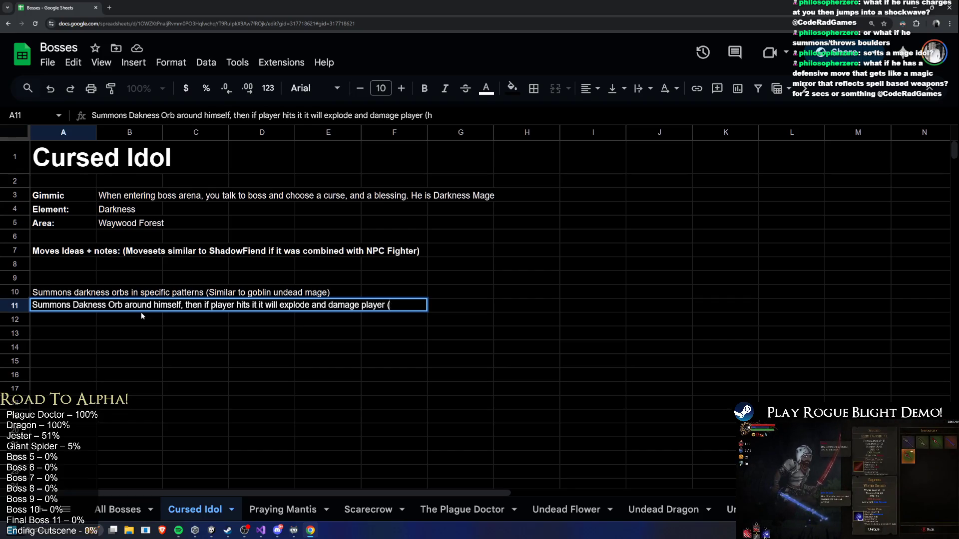
key("BackSpace")
key("BackSpace")
type("bef")
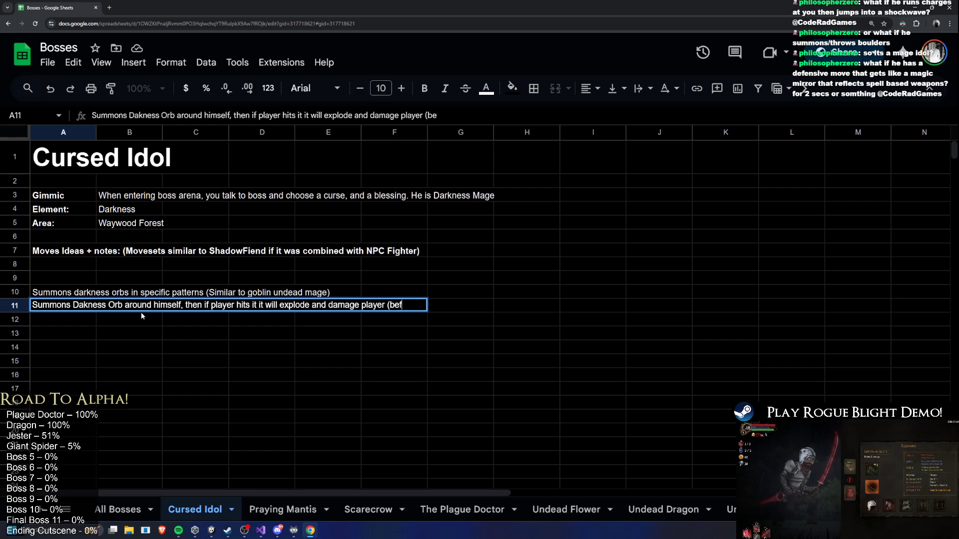
type("ore explosion ")
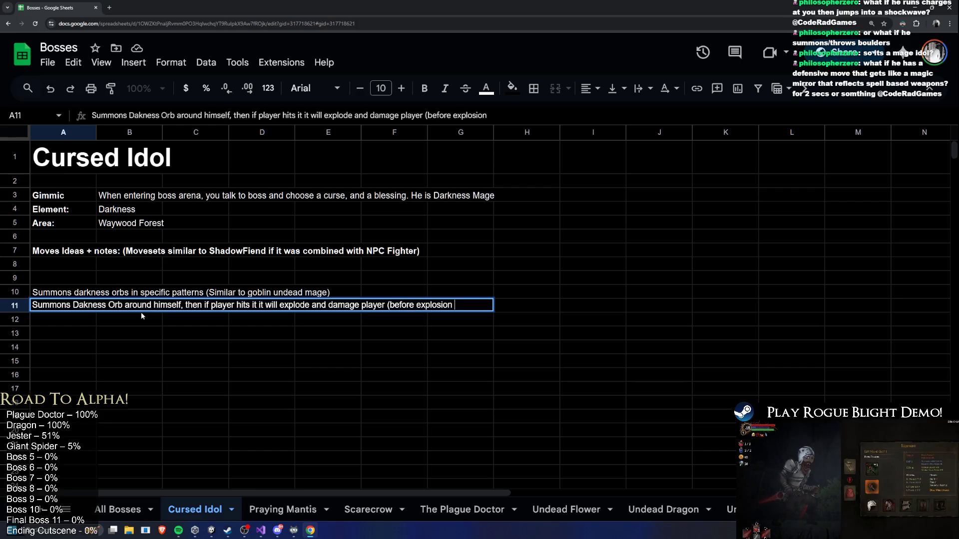
type("player has some")
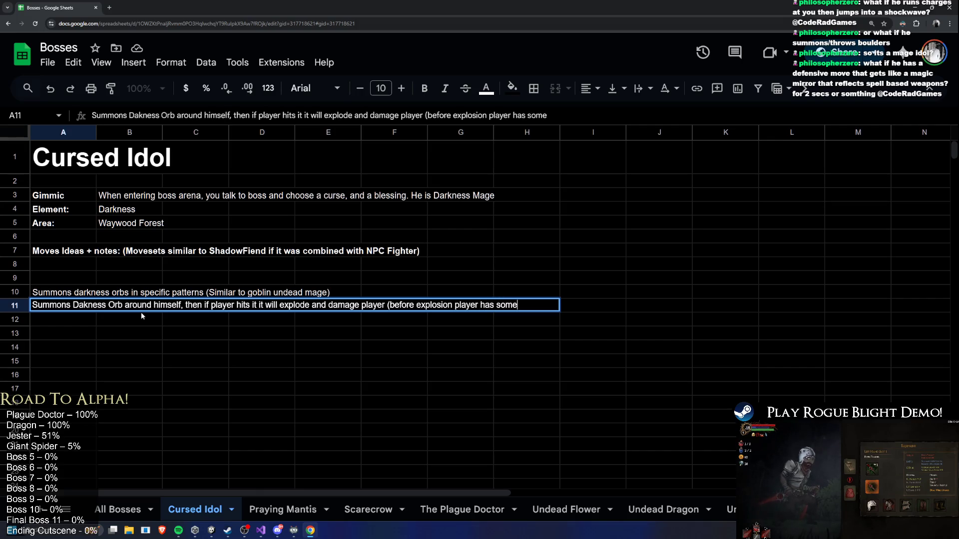
type("time to esc")
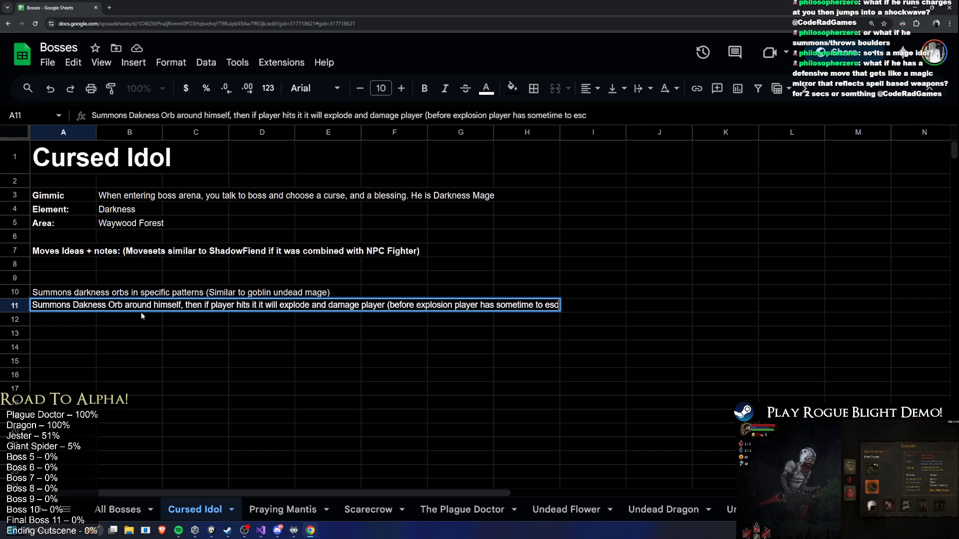
type("ape)")
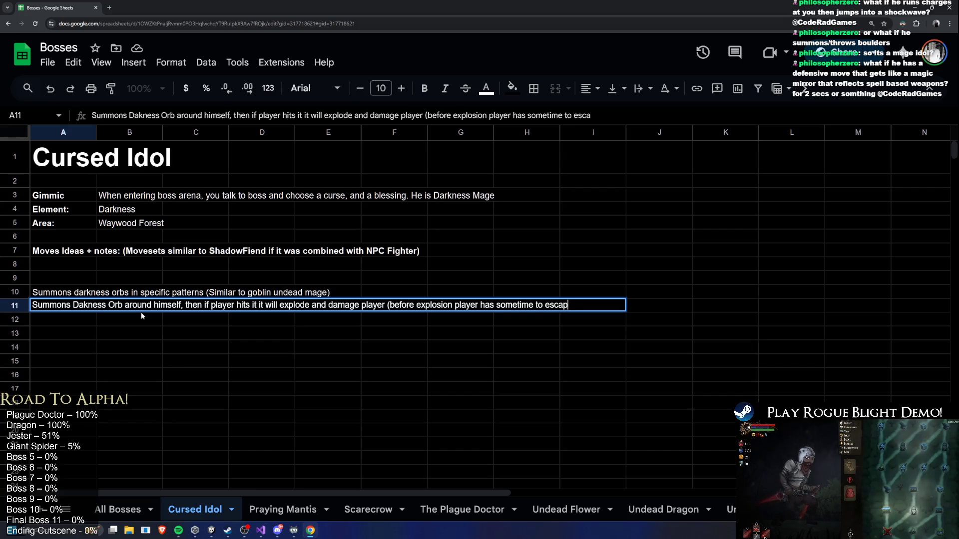
key("Return")
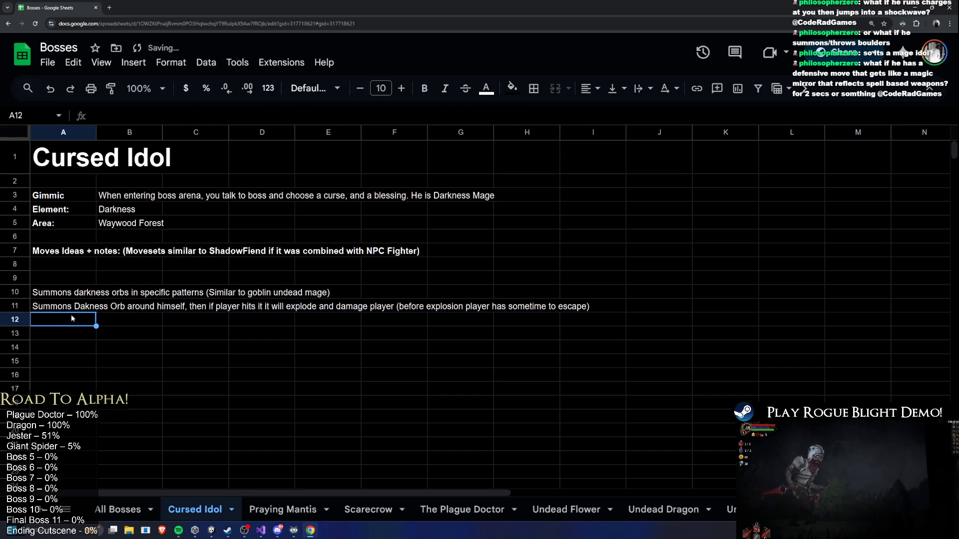
key("Return")
left_click(127, 307)
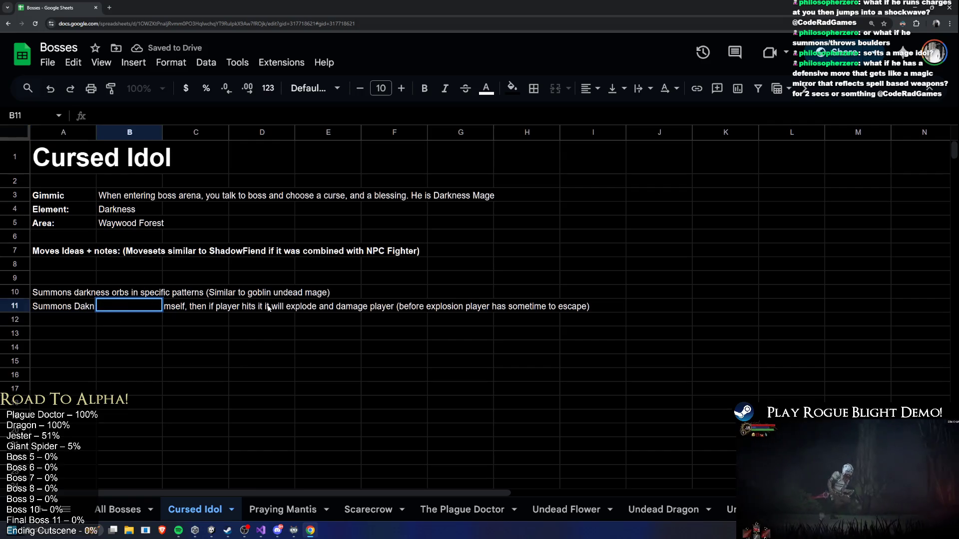
Add to A11: '. If orb is not hit, it explodes by itself after 10-20sec'.
left_click(84, 304)
key("Return")
type(". ")
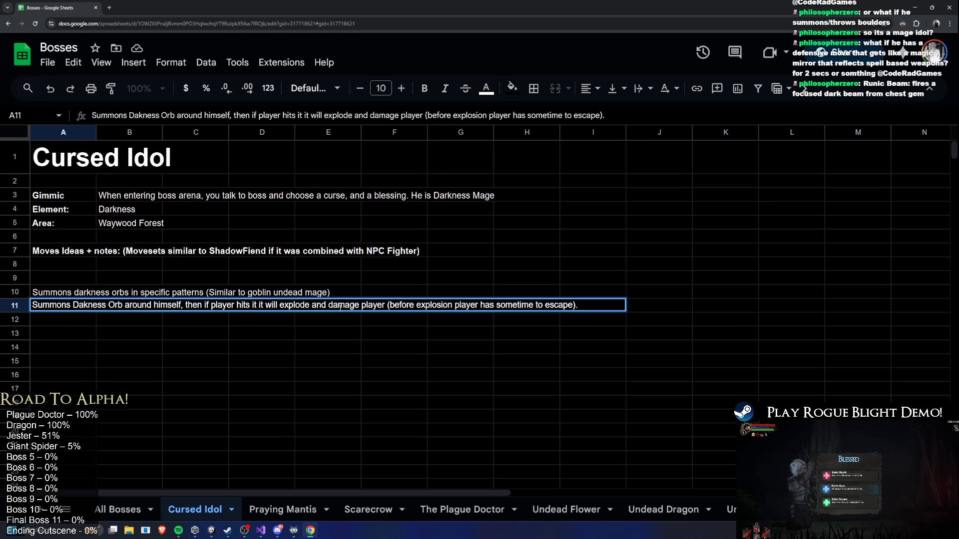
type("If")
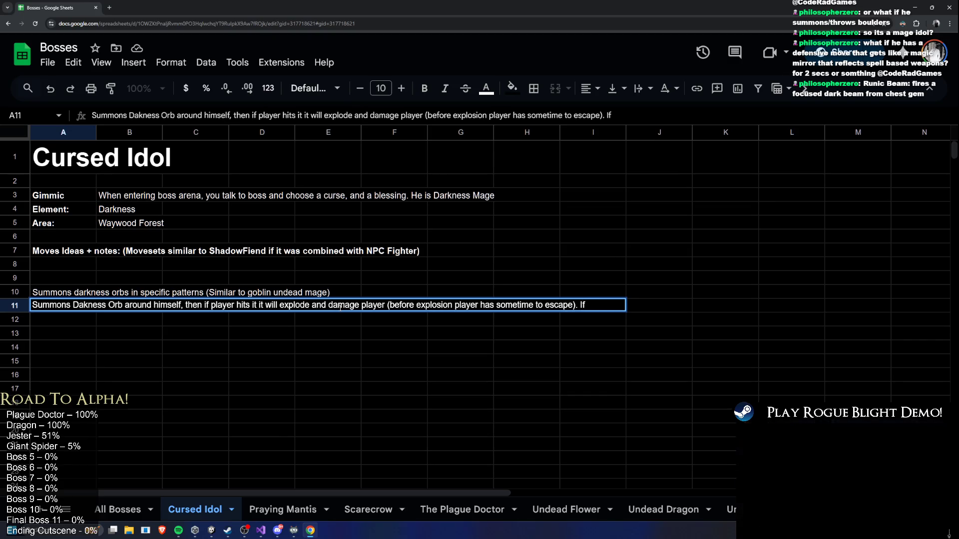
type(" he ")
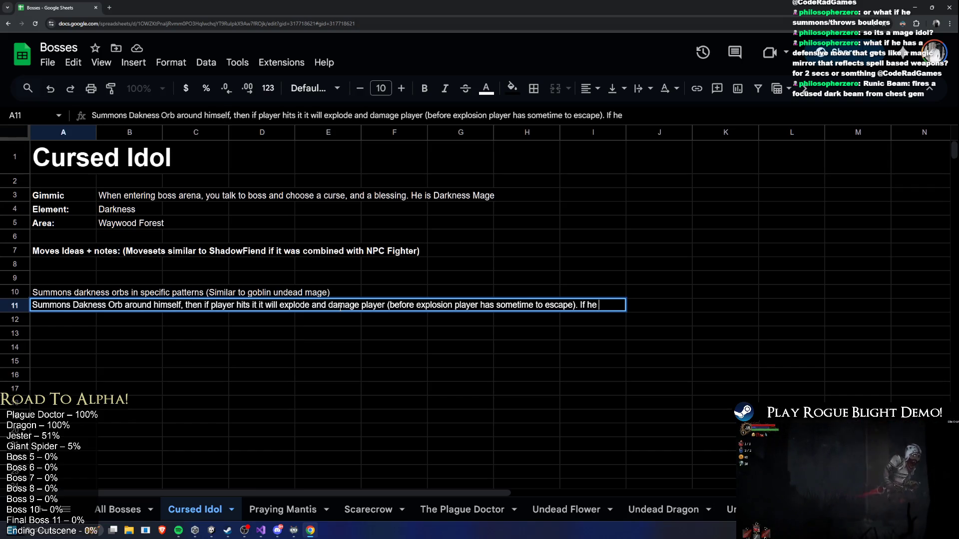
type("doesnt")
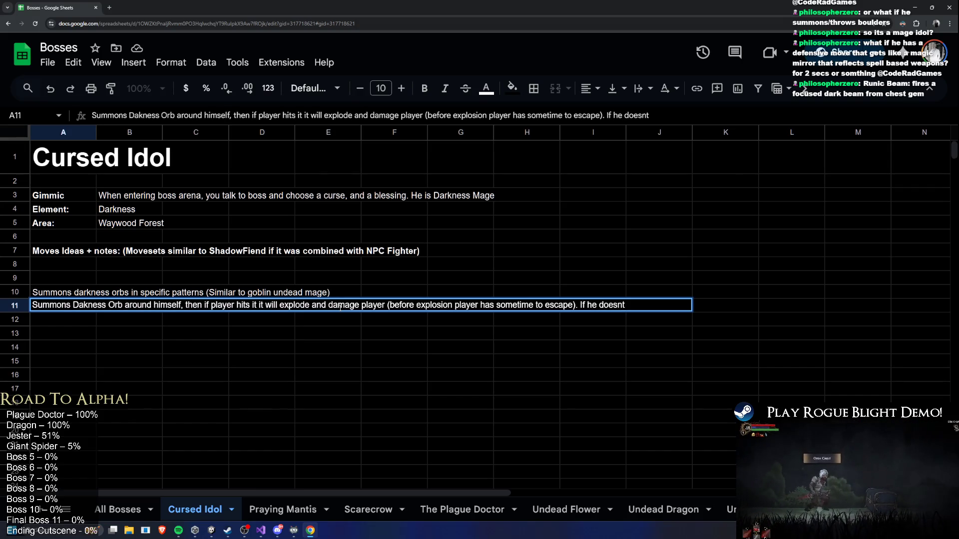
key("BackSpace")
key("BackSpace")
key("BackSpace")
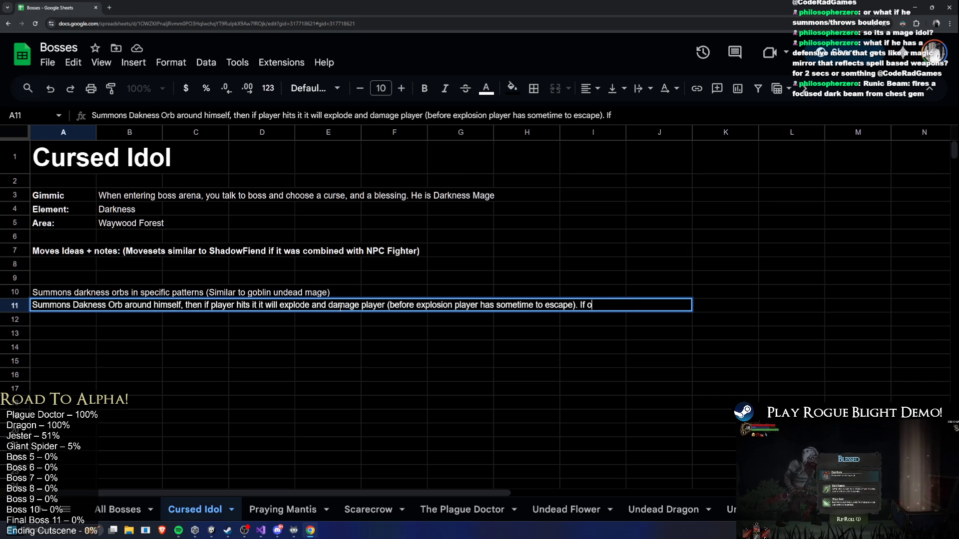
type("orb is not hit, it explodes ")
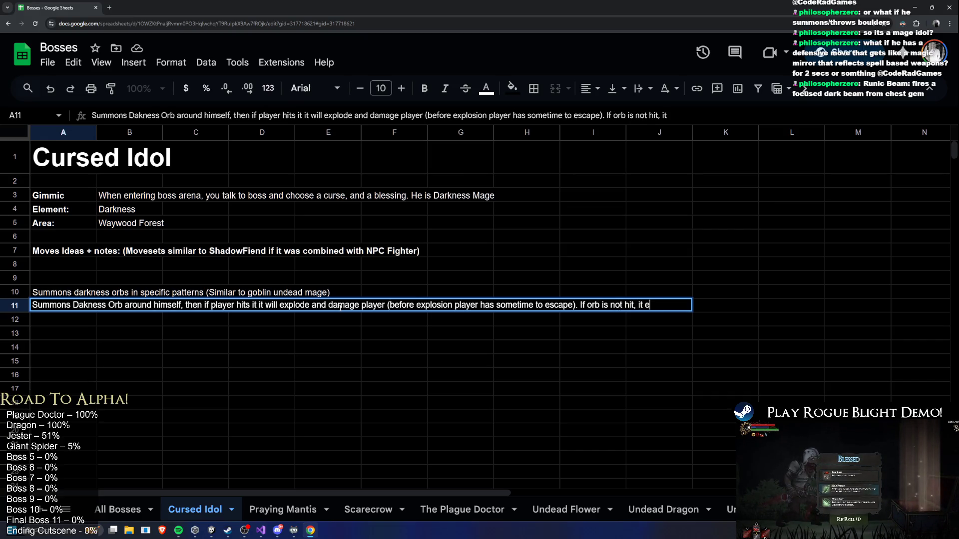
type("by itse")
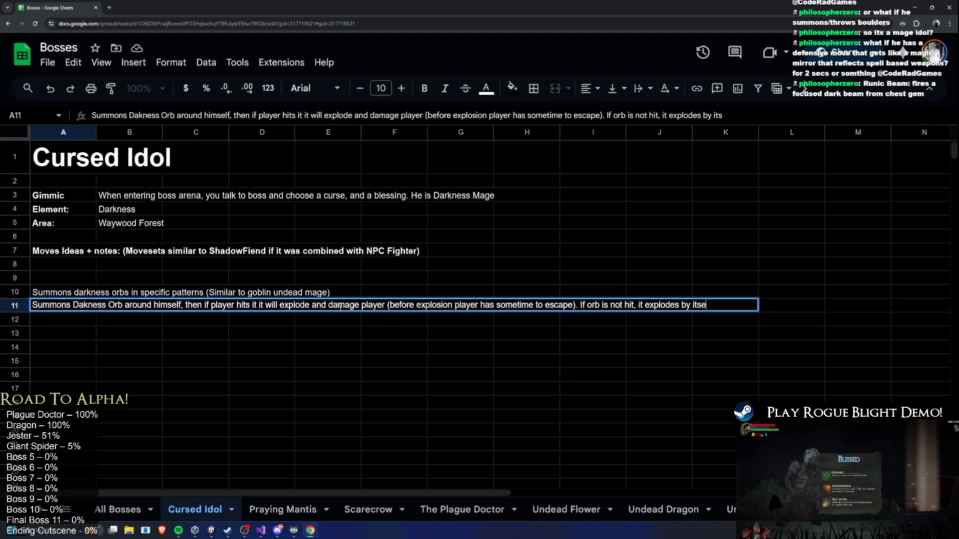
type("lf after 10-20sec")
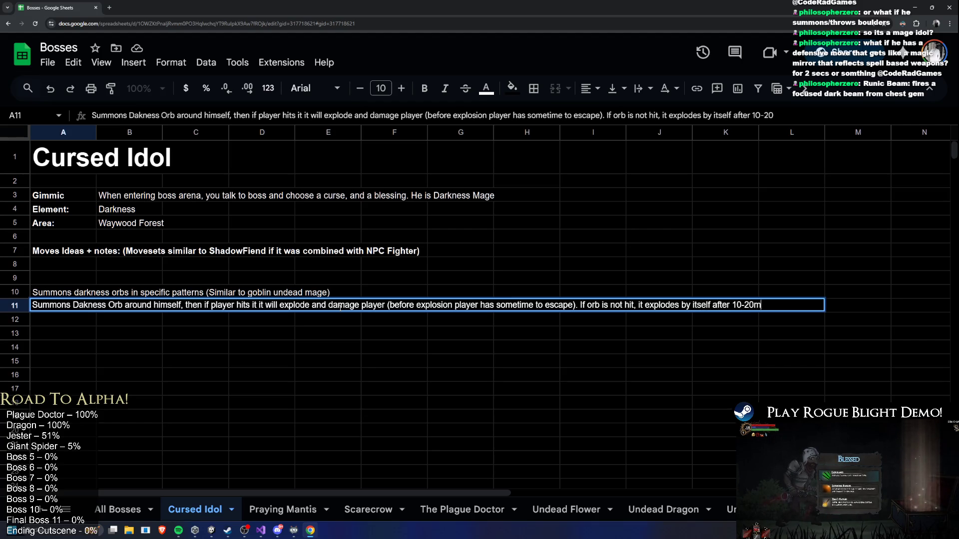
key("Return")
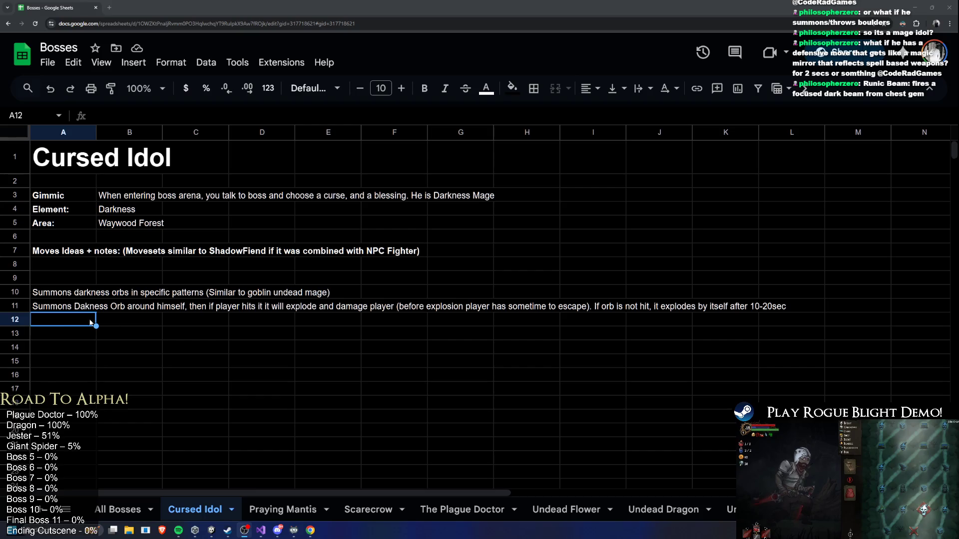
left_click(161, 333)
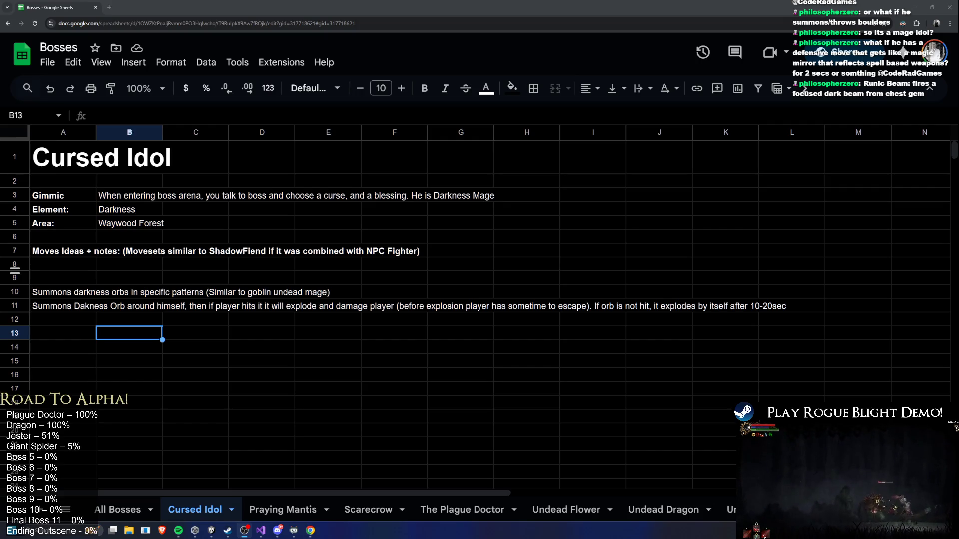
left_click(84, 320)
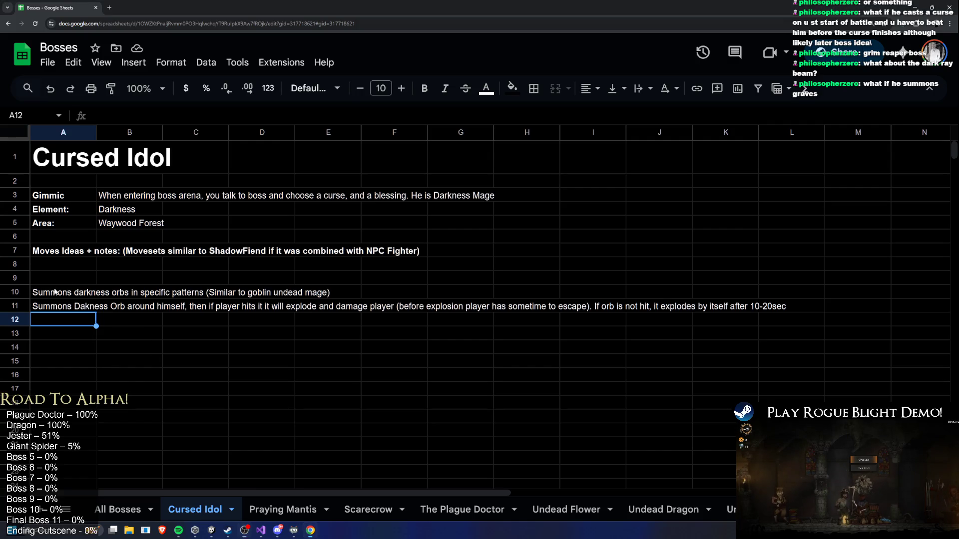
key("Up")
key("Up")
double_click(128, 291)
left_click_drag(128, 291, 32, 292)
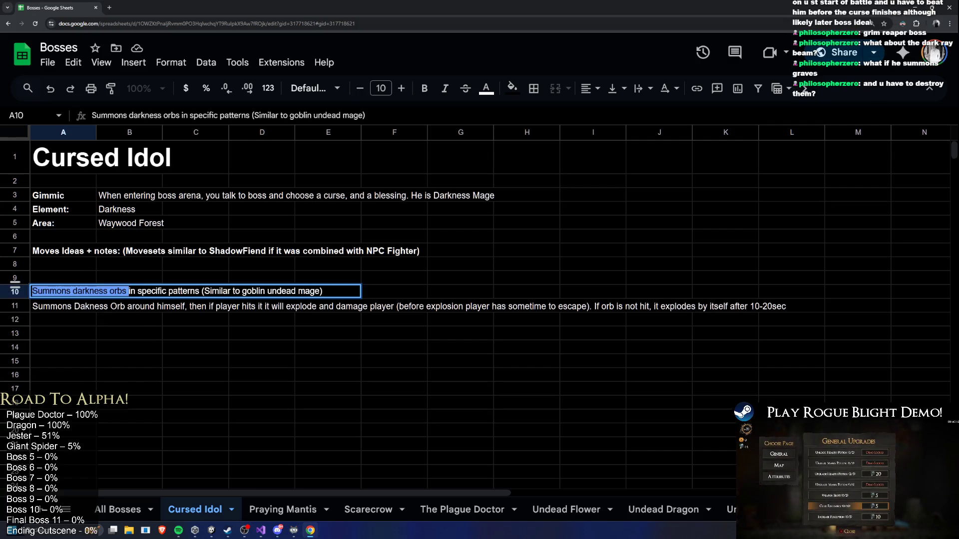
left_click(126, 339)
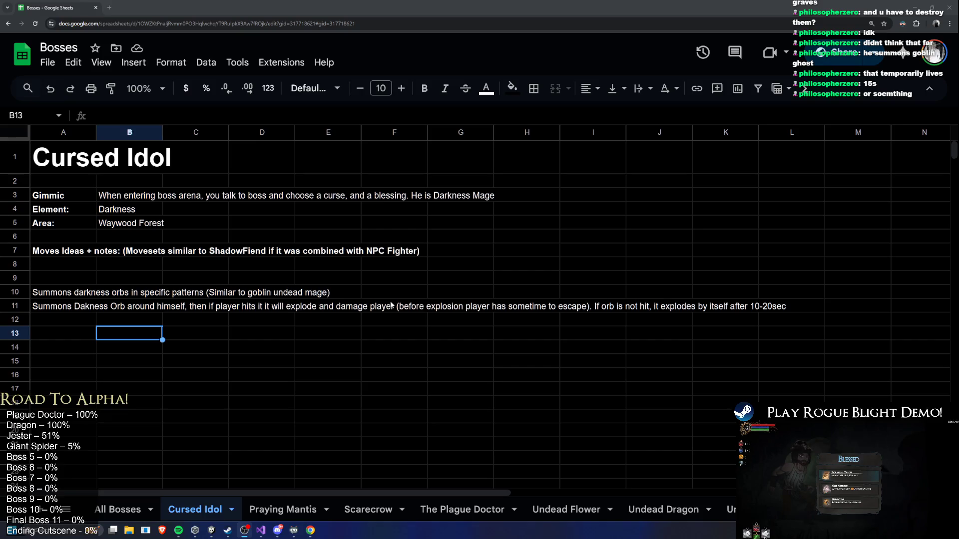
Enter 'Teleporting around level' as the third move idea in A12.
left_click(55, 322)
type("Teleporting a")
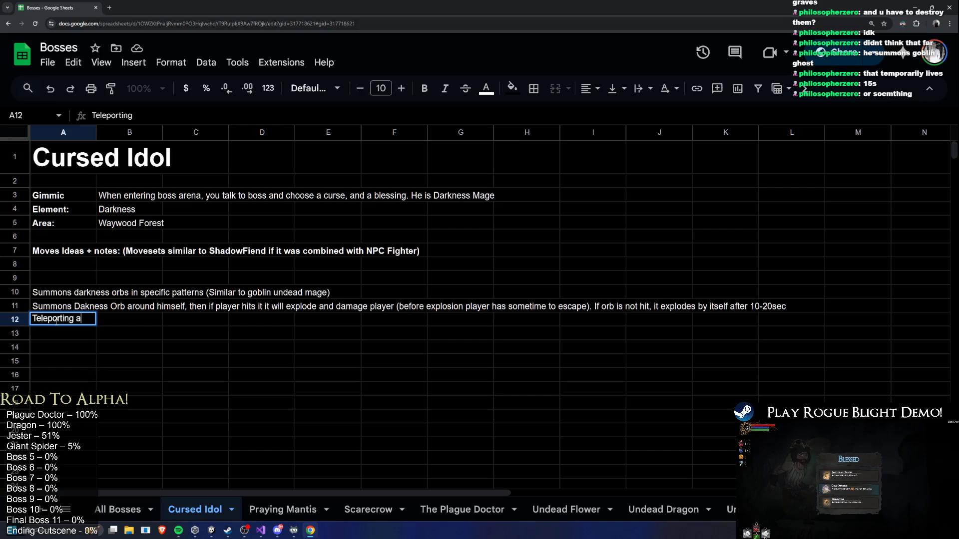
type("round level")
key("Return")
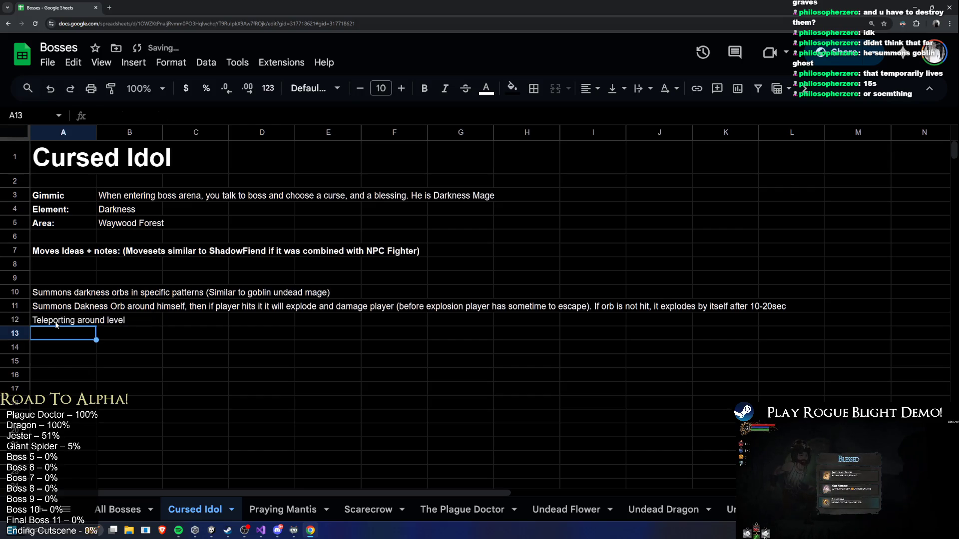
left_click(56, 323)
left_click(59, 339)
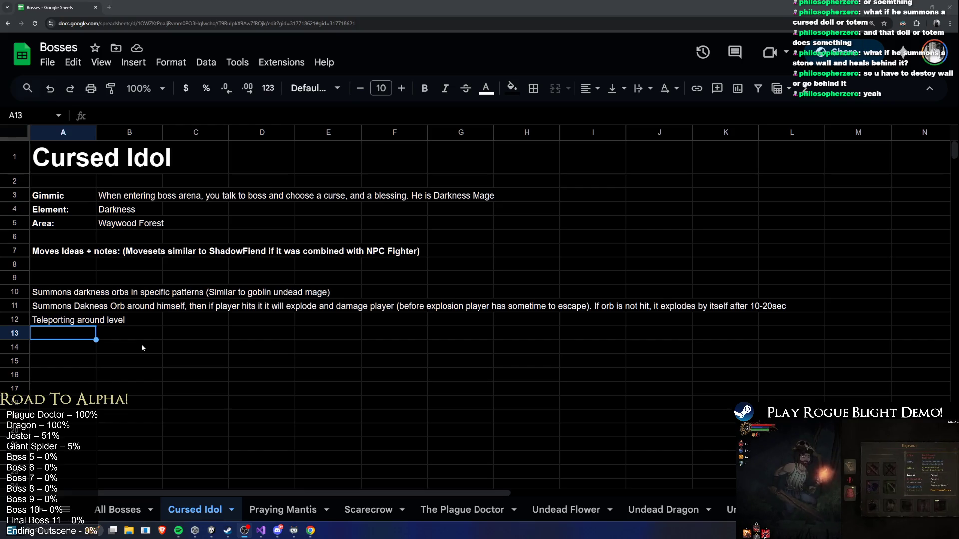
Begin a fourth move idea in A13 starting with 'Summons'.
left_click(129, 306)
left_click(64, 331)
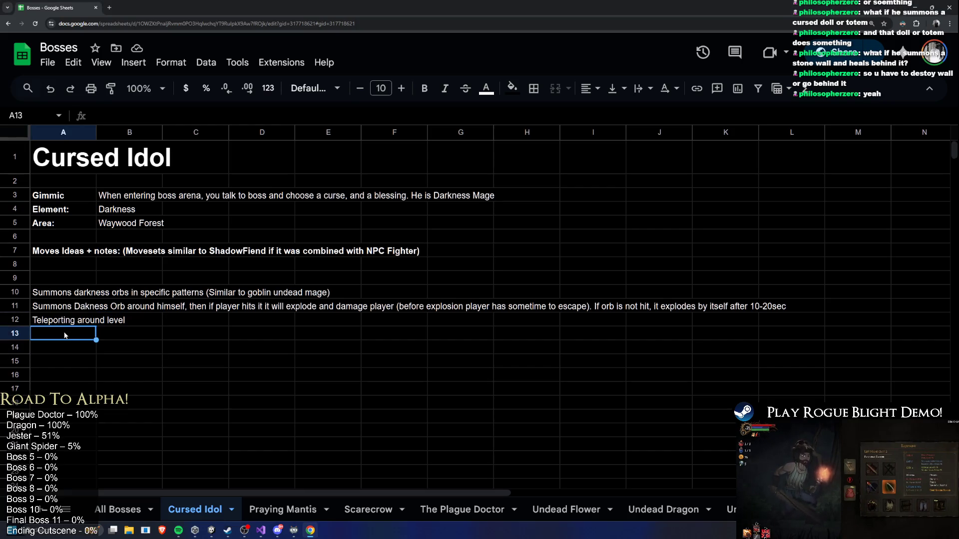
type("Summons")
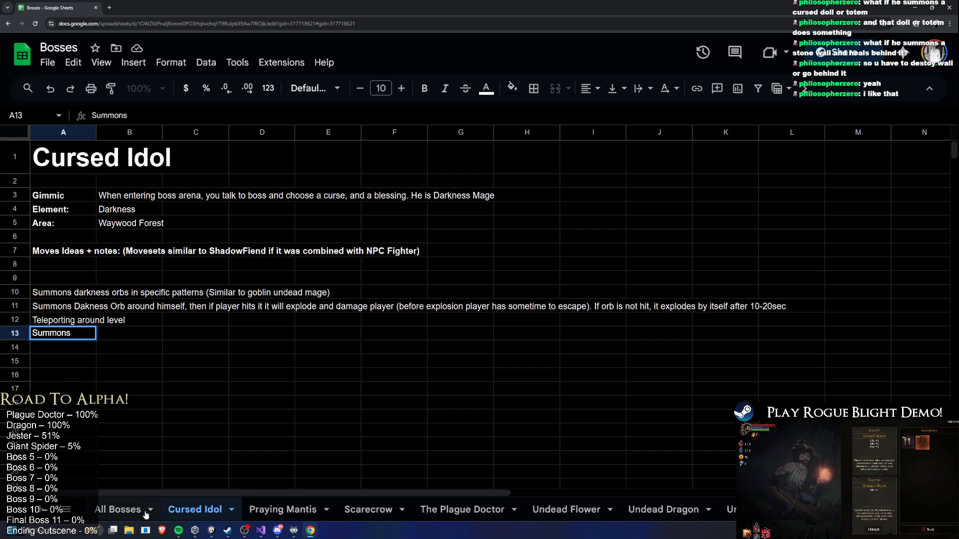
Start the background music playing and go back to cell A13.
mouse_move(179, 529)
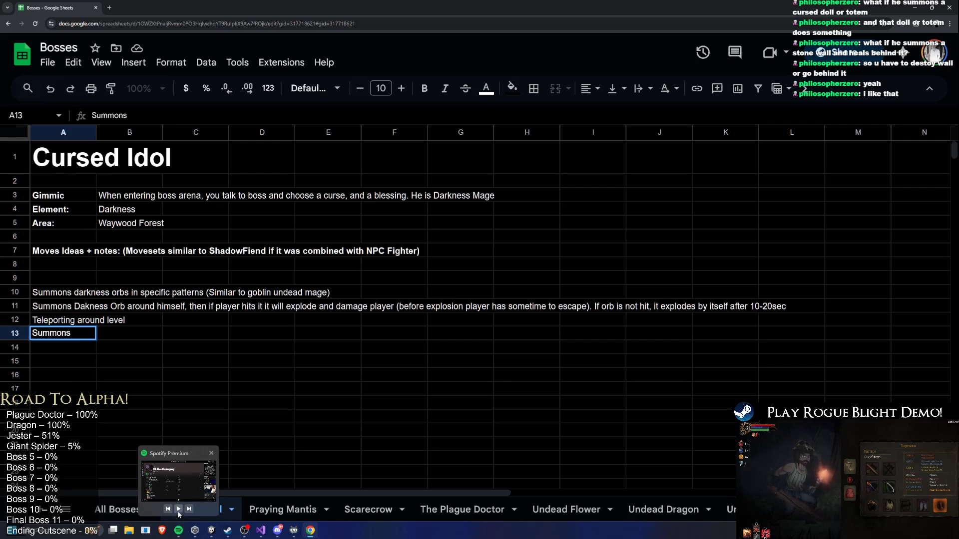
left_click(179, 509)
left_click(72, 334)
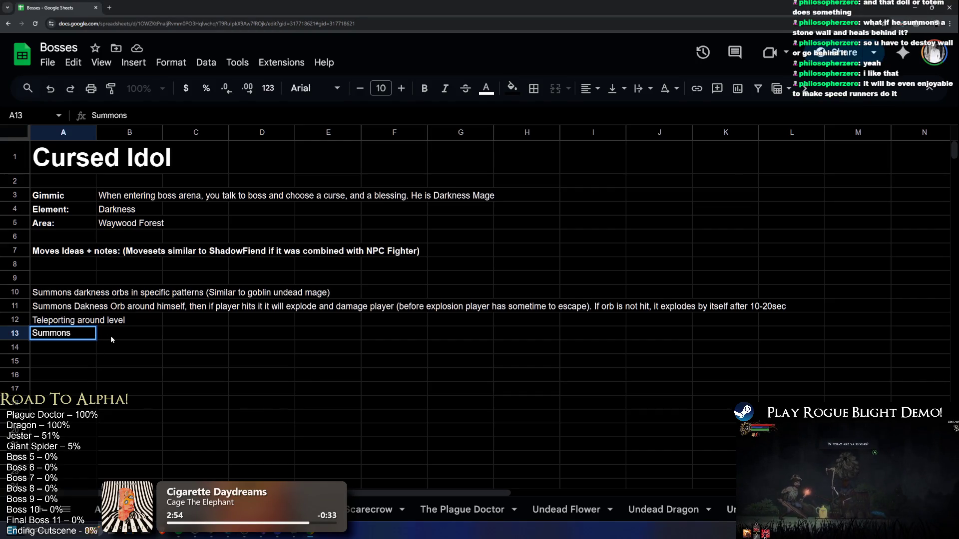
Write the A13 move: area-healing totems that heal him only and must be hit to destroy.
type(" t")
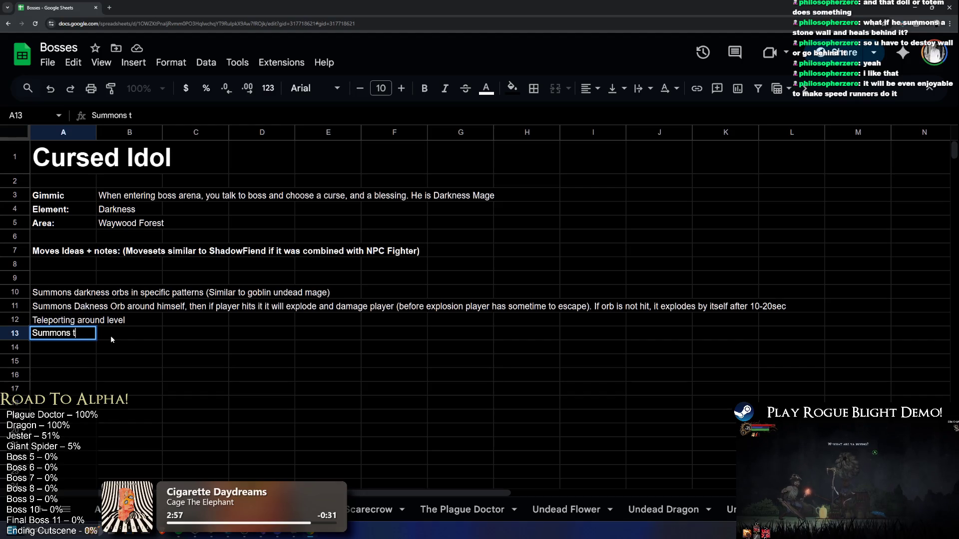
type("otaems that heal t")
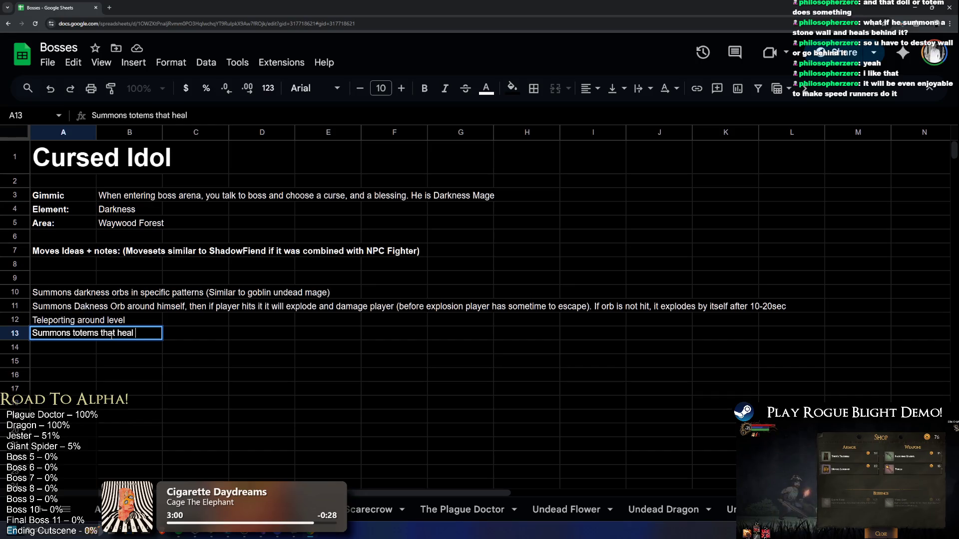
key("BackSpace")
key("BackSpace")
key("BackSpace")
type("do area healing")
key("BackSpace")
type(", You need ")
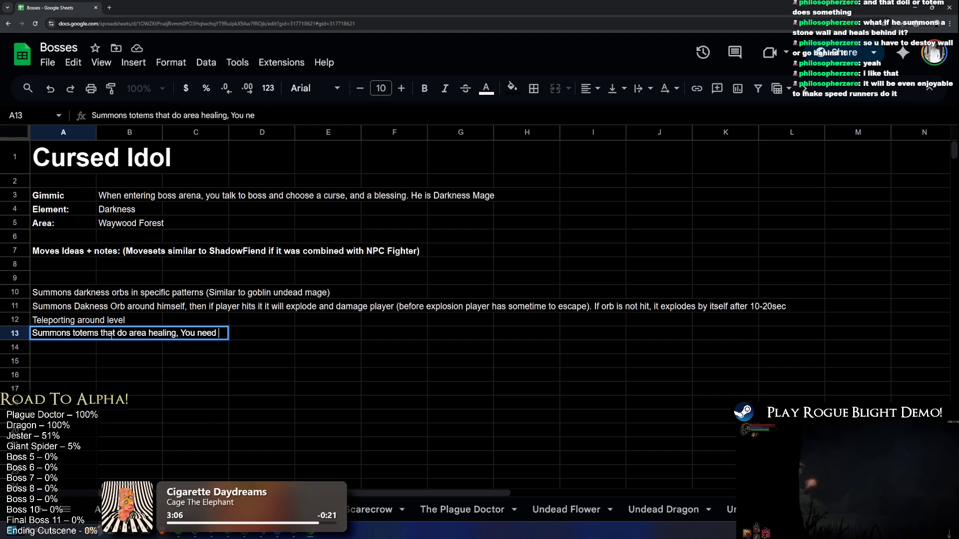
type("to hit them to destroy them. THey heal him ")
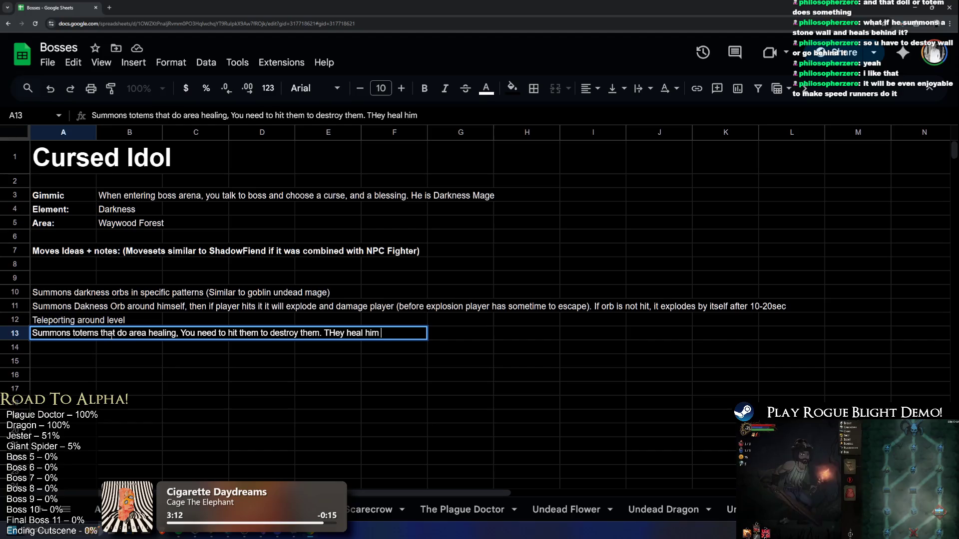
type("only")
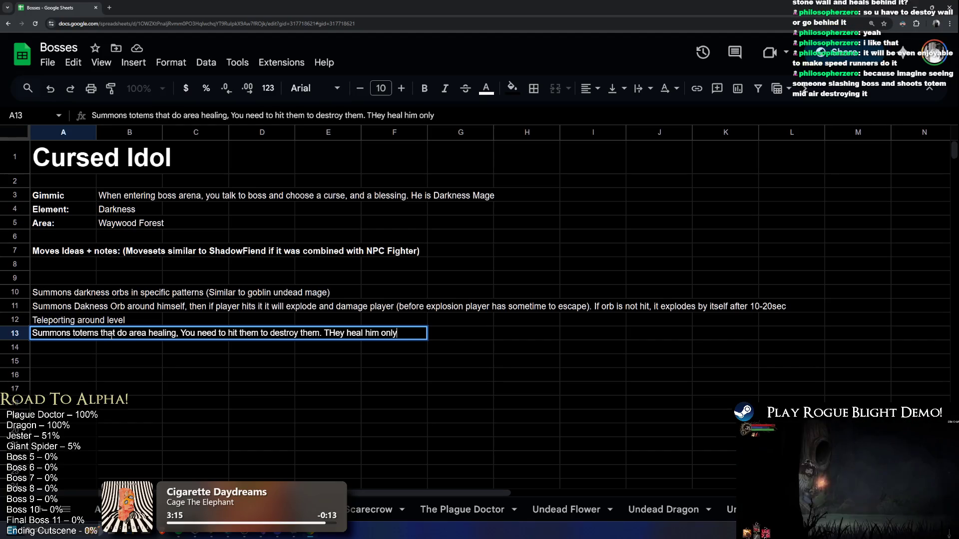
type(".")
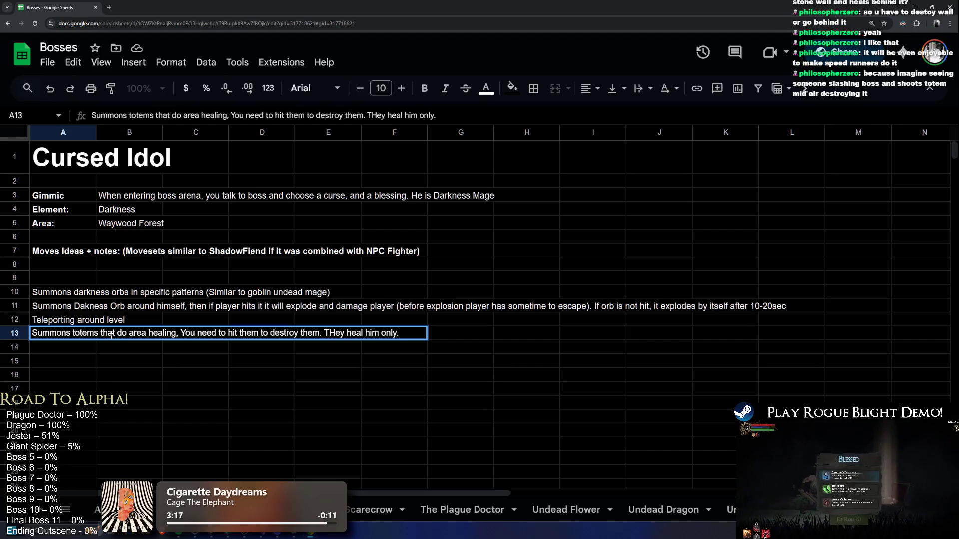
key("Right")
key("Delete")
type("h")
key("Return")
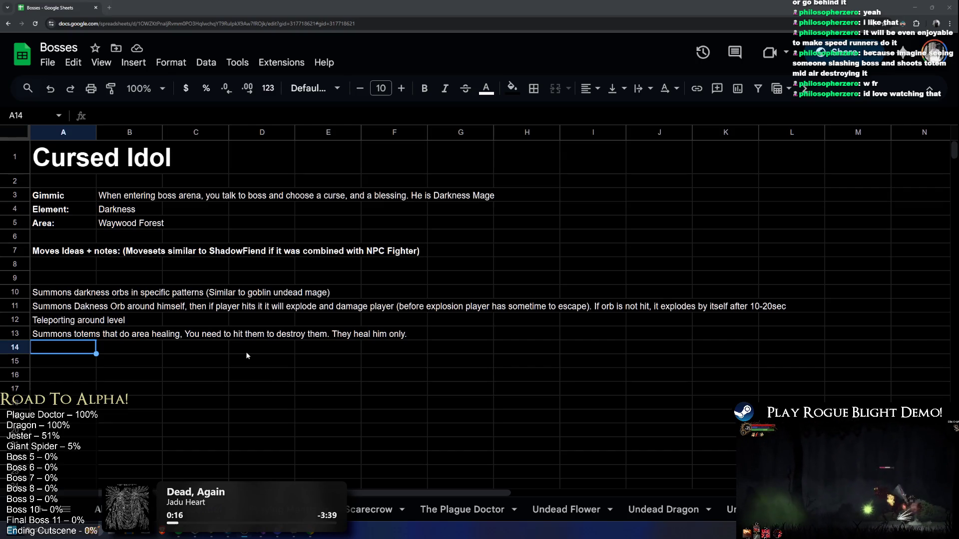
left_click(158, 353)
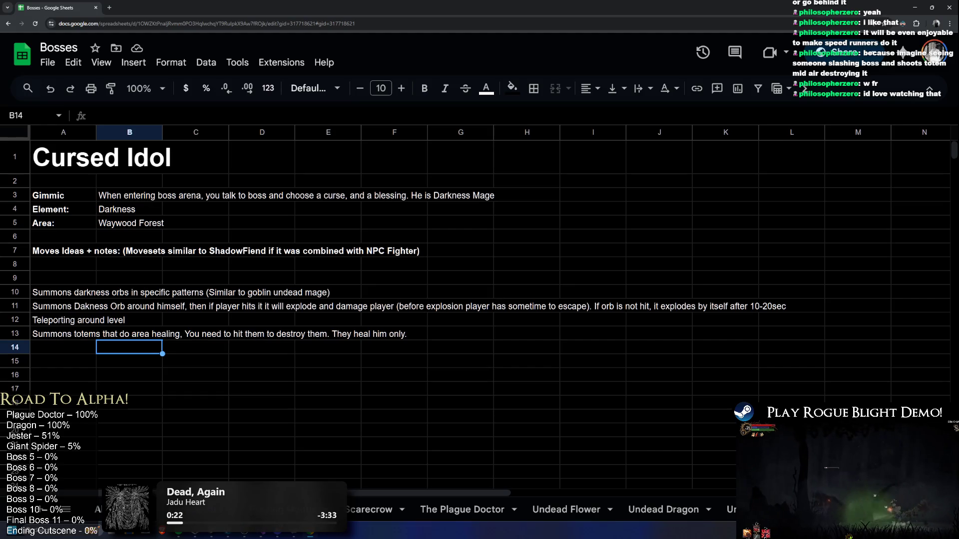
key("alt+Tab")
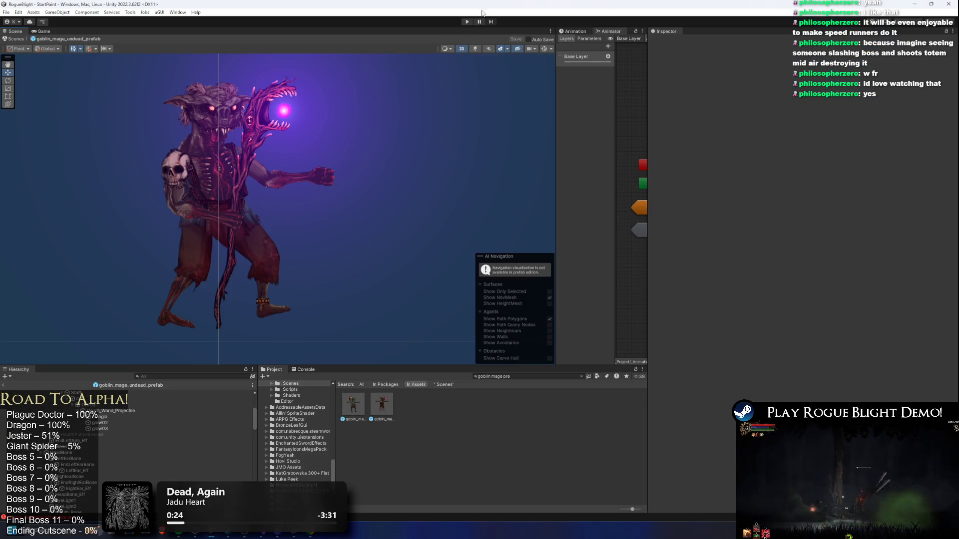
Run Rogue Blight from the StartPoint scene and start a game from its title menu.
scroll(175, 435, "up", 10)
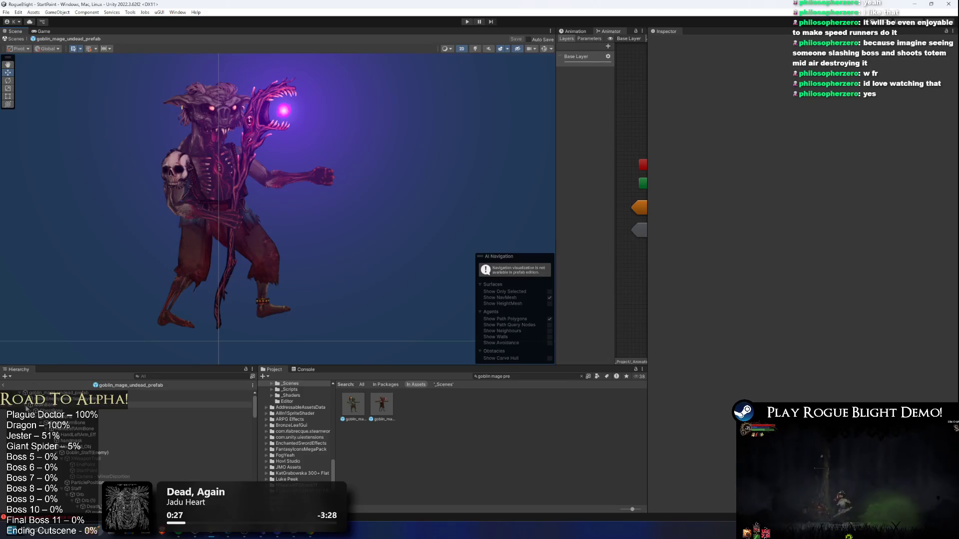
left_click(468, 22)
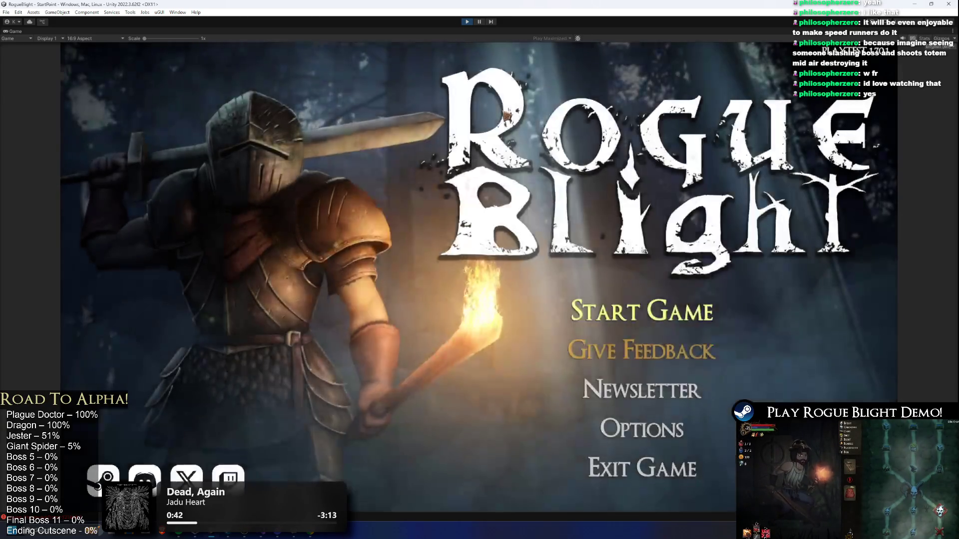
left_click(641, 329)
Load the first save slot into the Waywood Forest level.
left_click(683, 276)
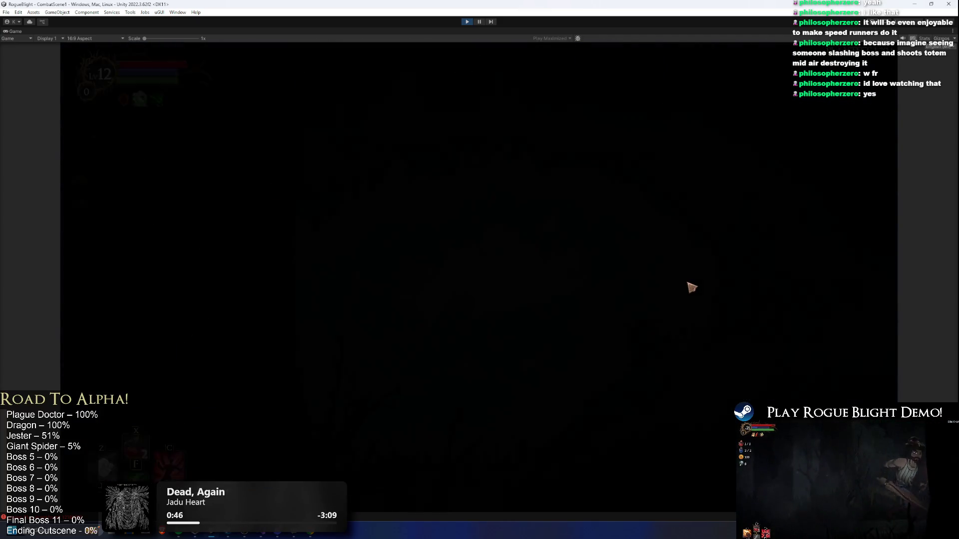
key("super")
type("steam")
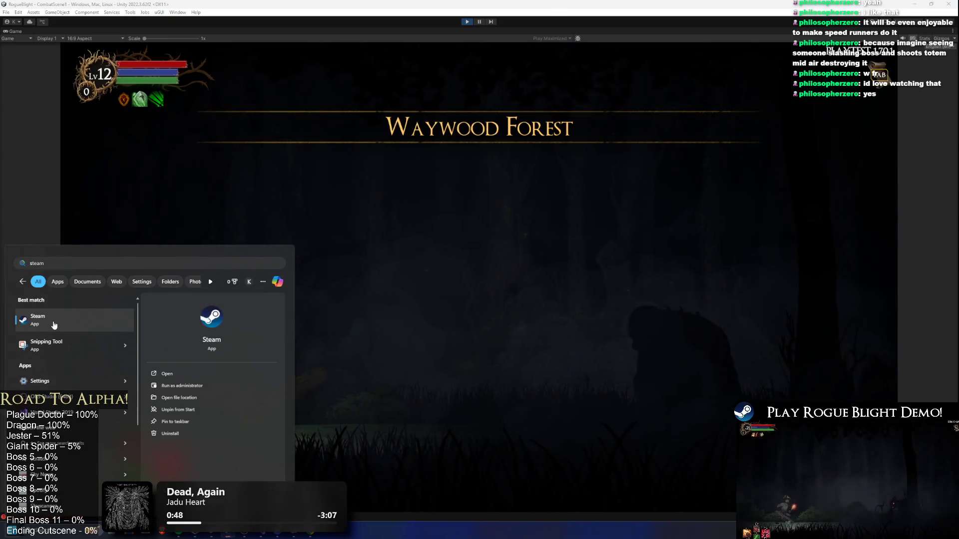
key("Escape")
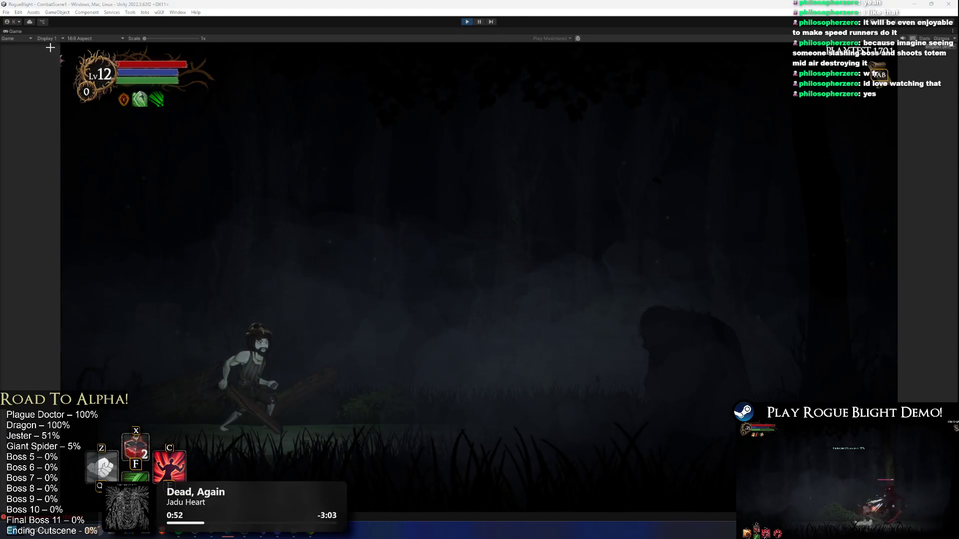
Snip a screenshot of the running game and maximize the Snipping Tool window.
key("super+shift+s")
key("Escape")
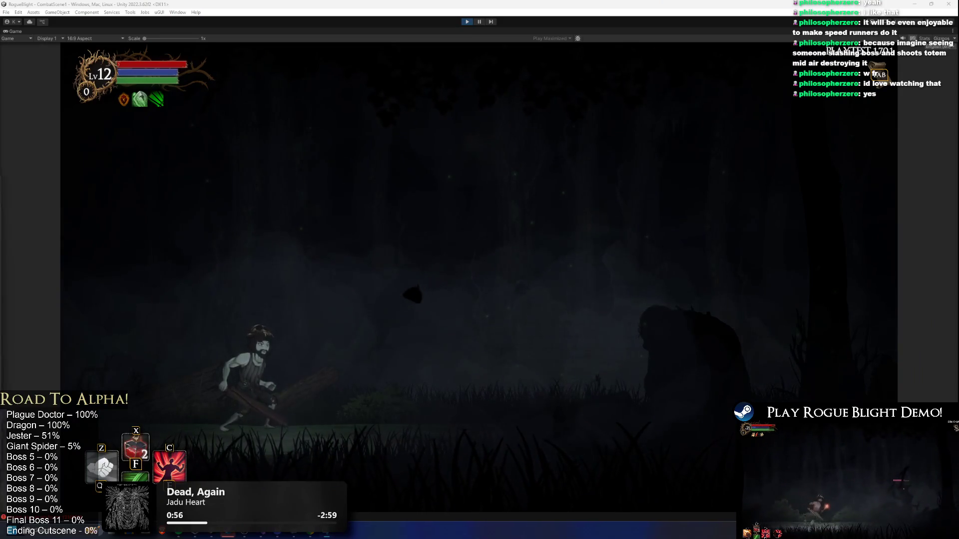
double_click(552, 86)
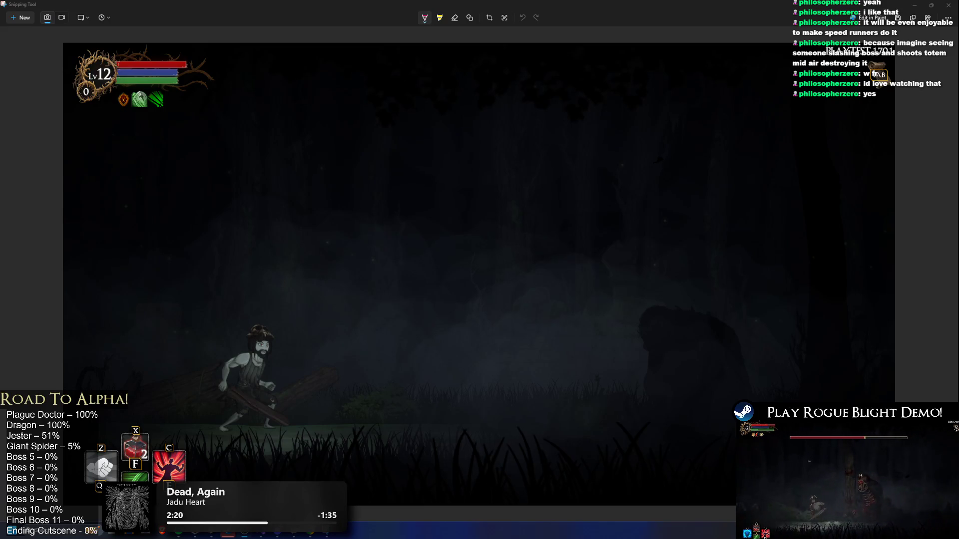
key("alt+Tab")
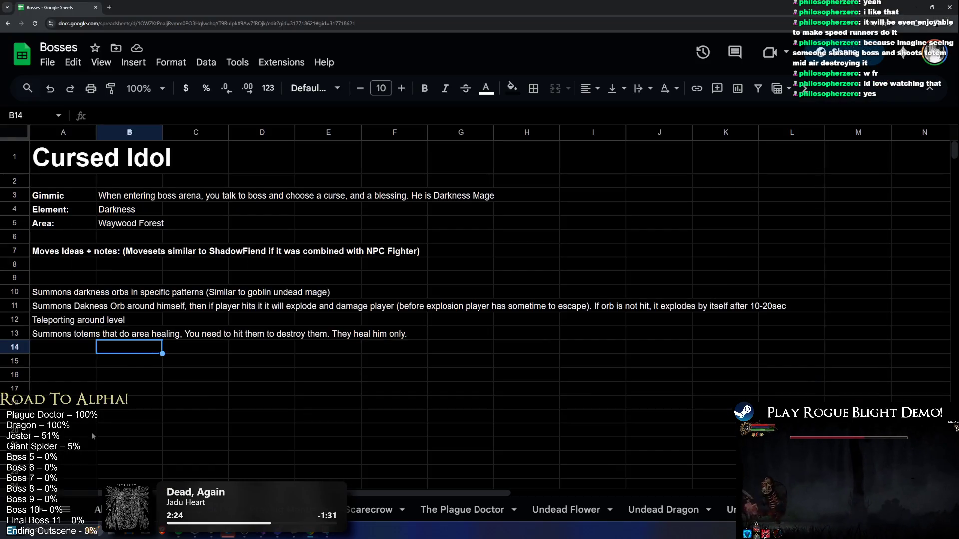
Step through the healing-totem note in A13 and the empty cell A14 below it.
key("Down")
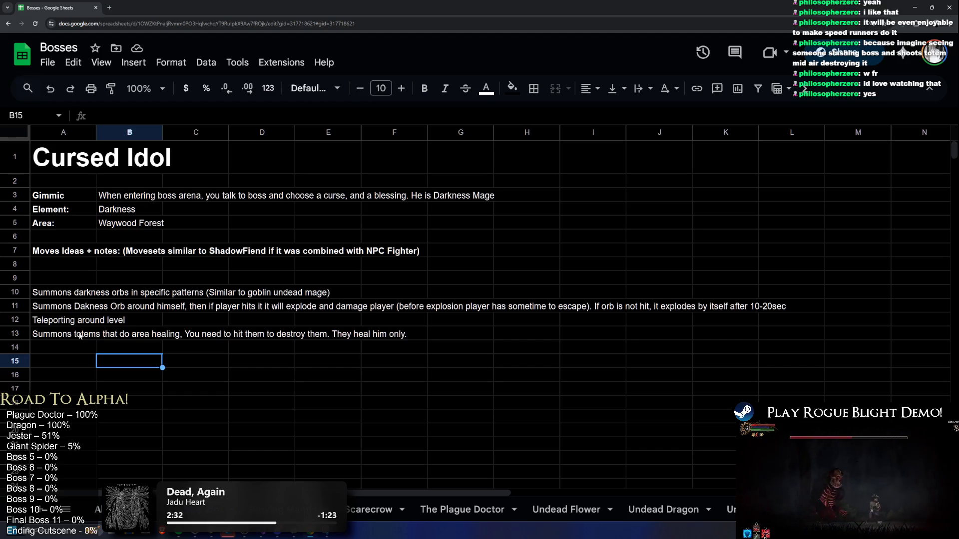
double_click(81, 334)
left_click(91, 348)
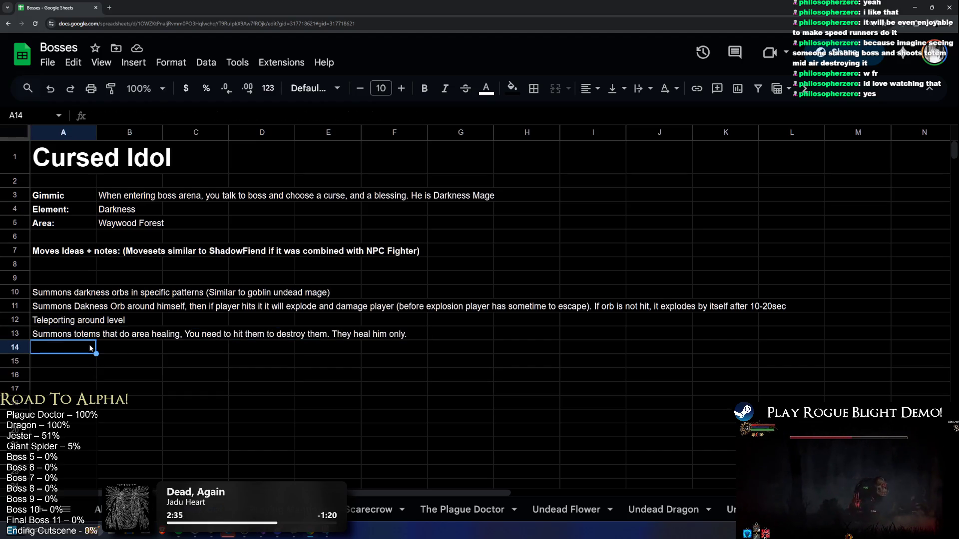
double_click(91, 347)
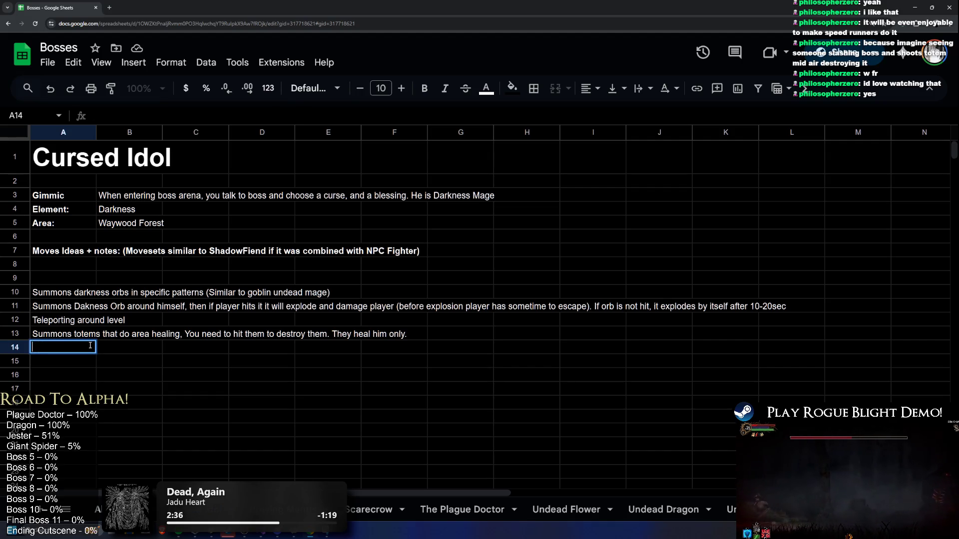
left_click(65, 336)
Copy the totem note down and list Healing, Shooting Darkness orbs and Exploding totems in A13.
key("ctrl+c")
left_click(59, 350)
key("ctrl+v")
left_click(85, 339)
type("Summons 3")
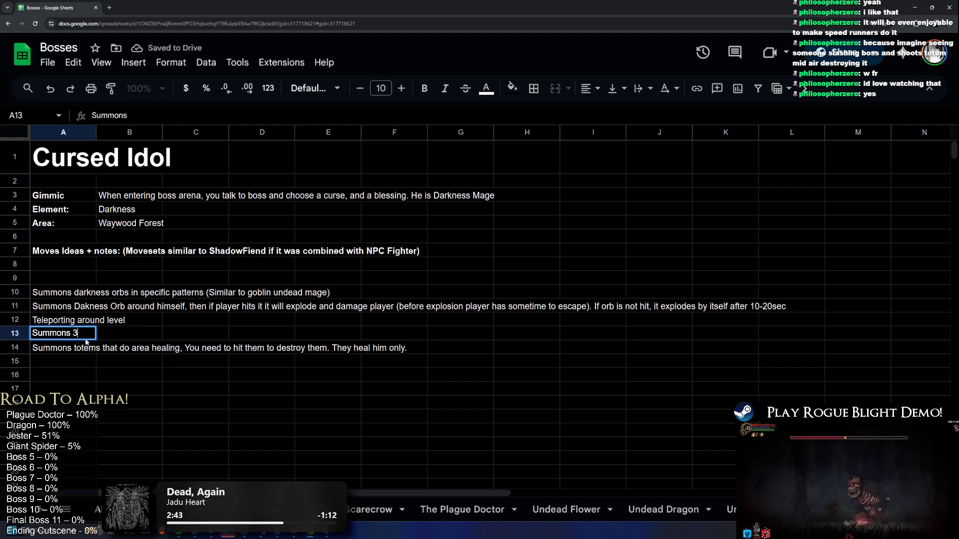
type(" types ")
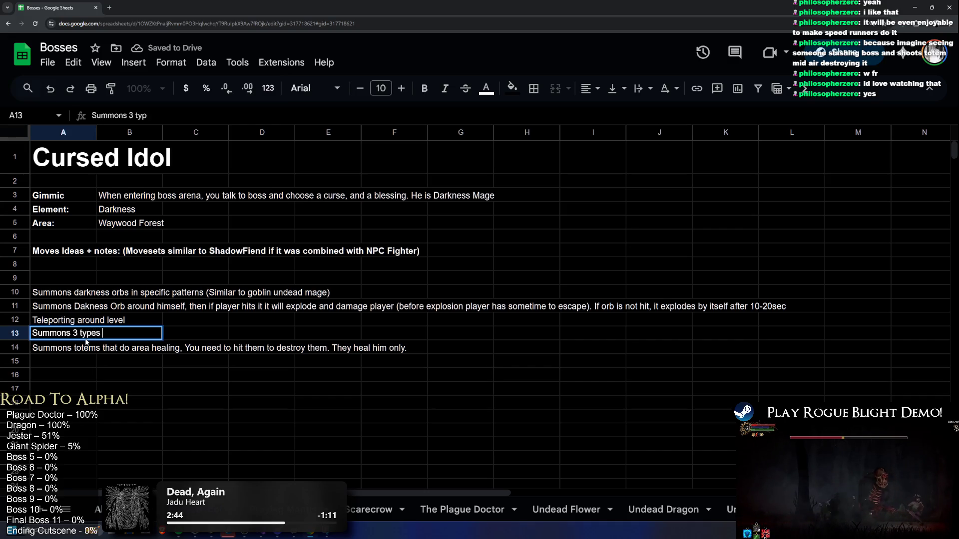
type("of totems. Healing ot")
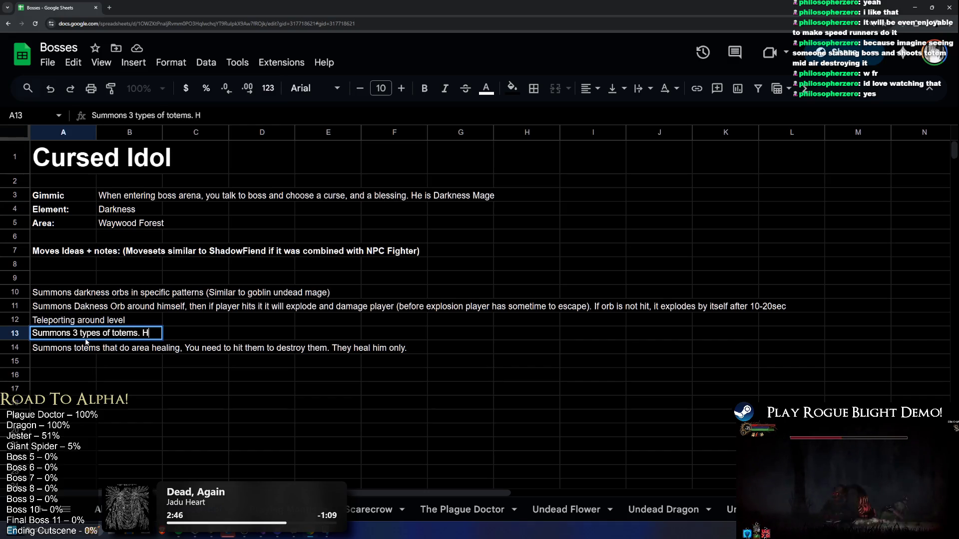
key("BackSpace")
key("BackSpace")
type("totem,")
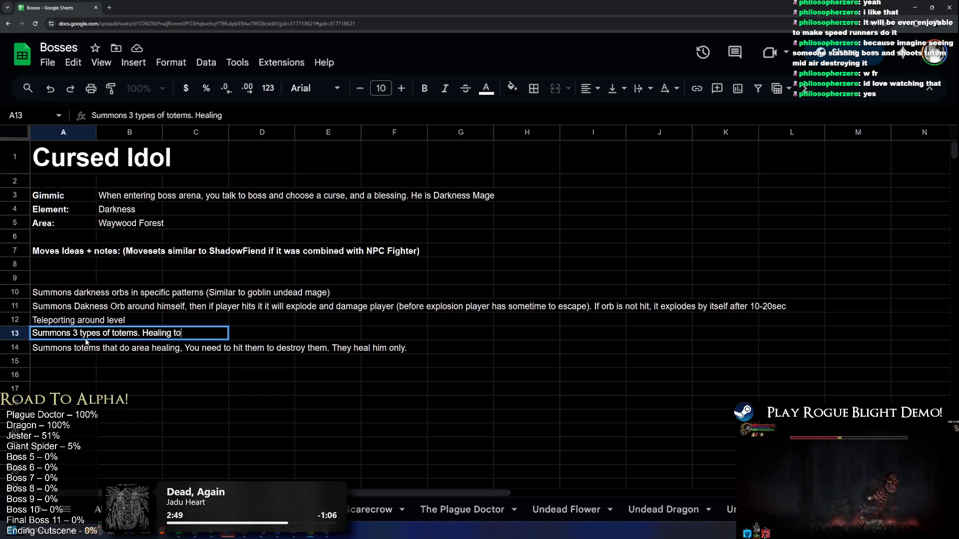
type(" Shooting Darkness orbs ")
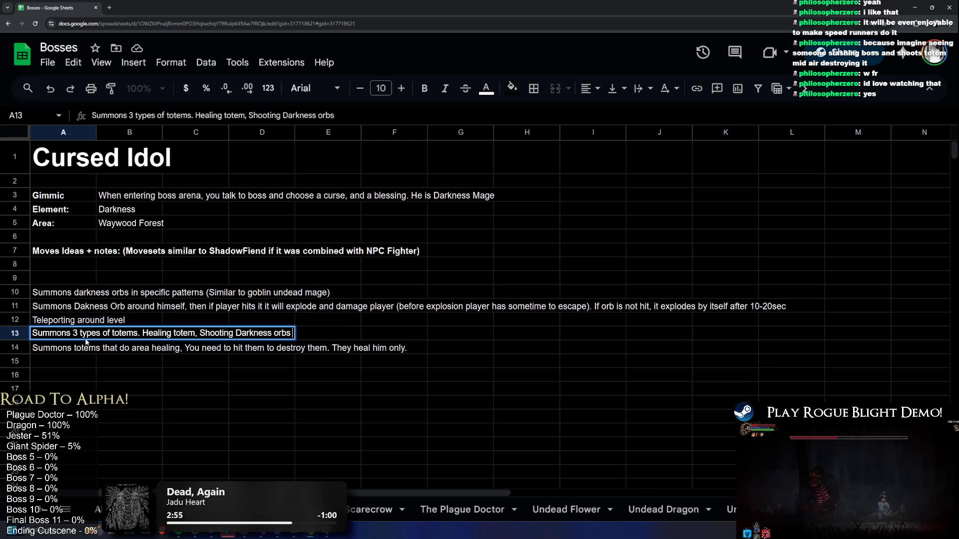
type("totem")
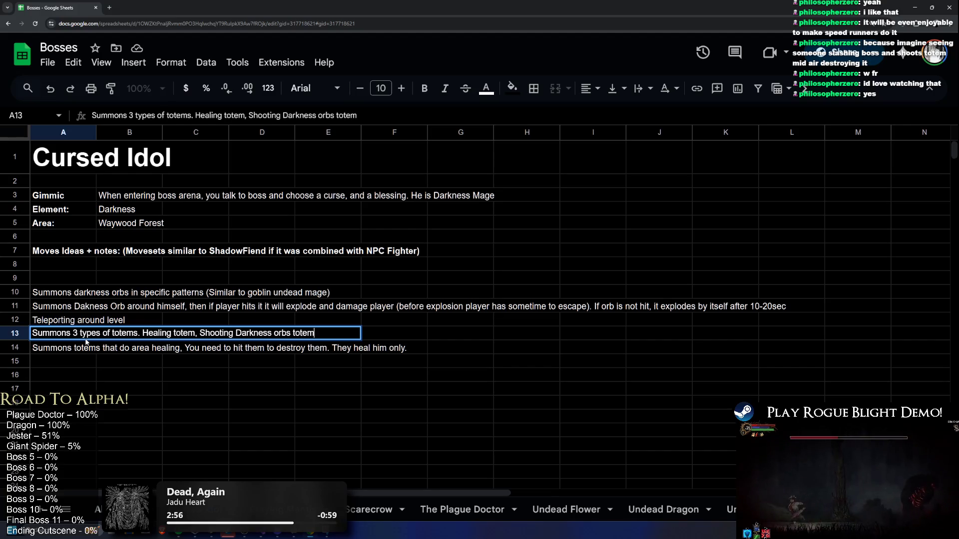
key("BackSpace")
key("BackSpace")
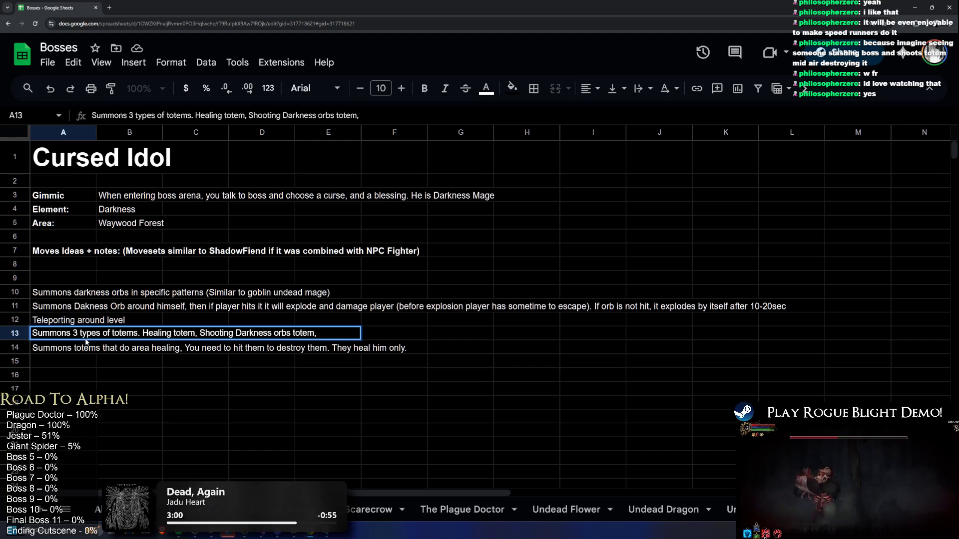
type(" E")
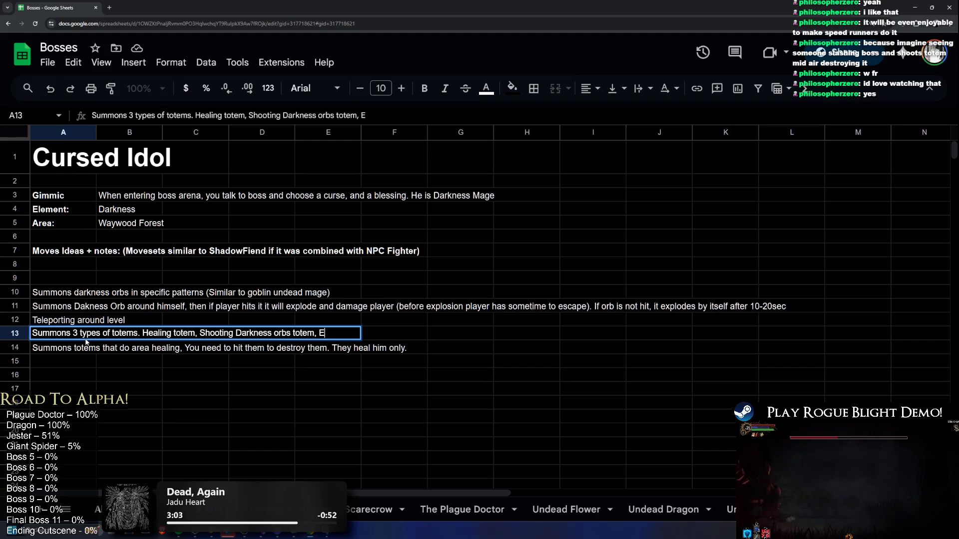
type("xploding Totem")
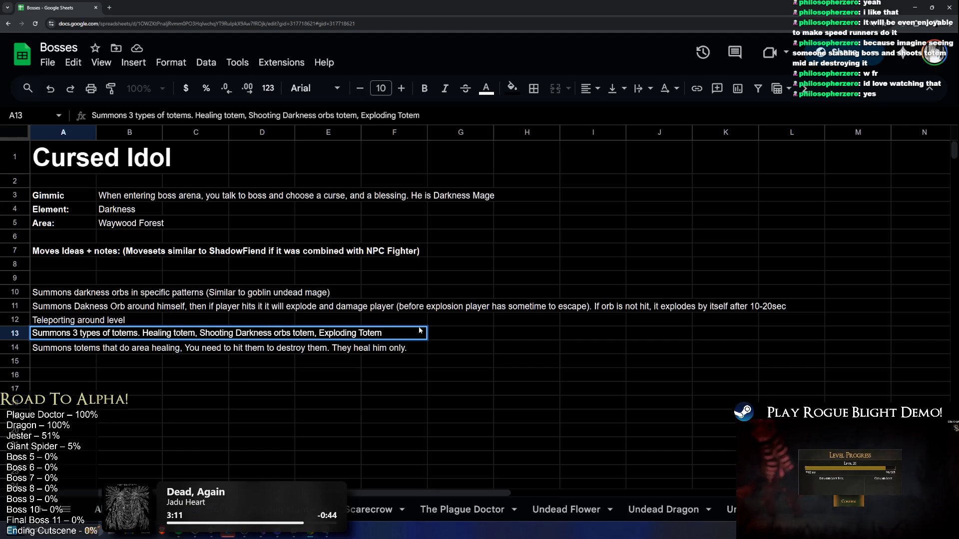
key("Return")
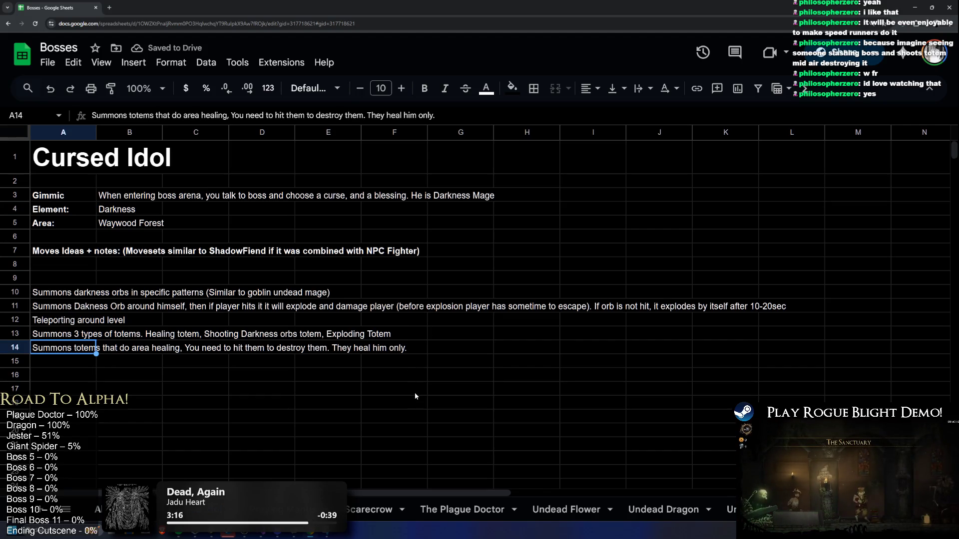
Change the Shooting Darkness orbs totem to an Area Damage totem.
double_click(265, 333)
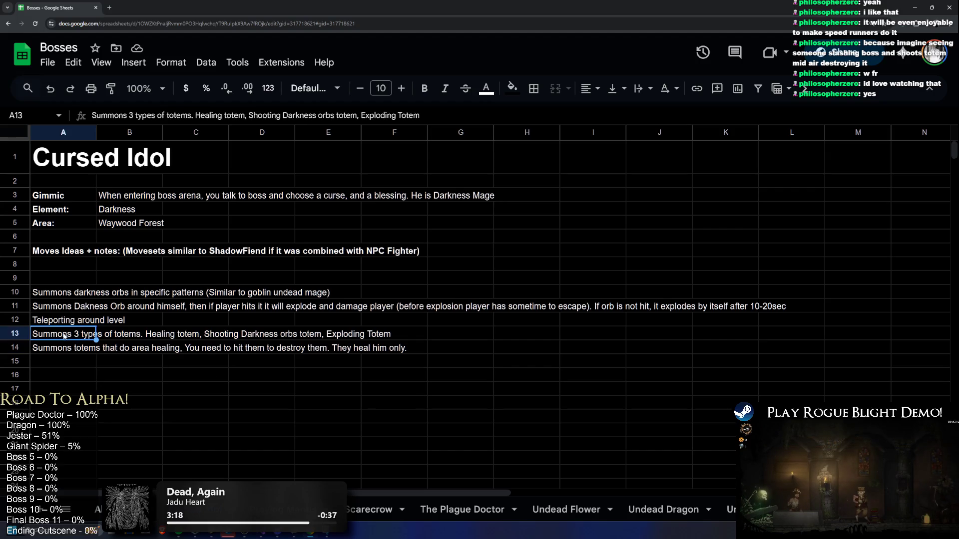
left_click_drag(199, 333, 316, 334)
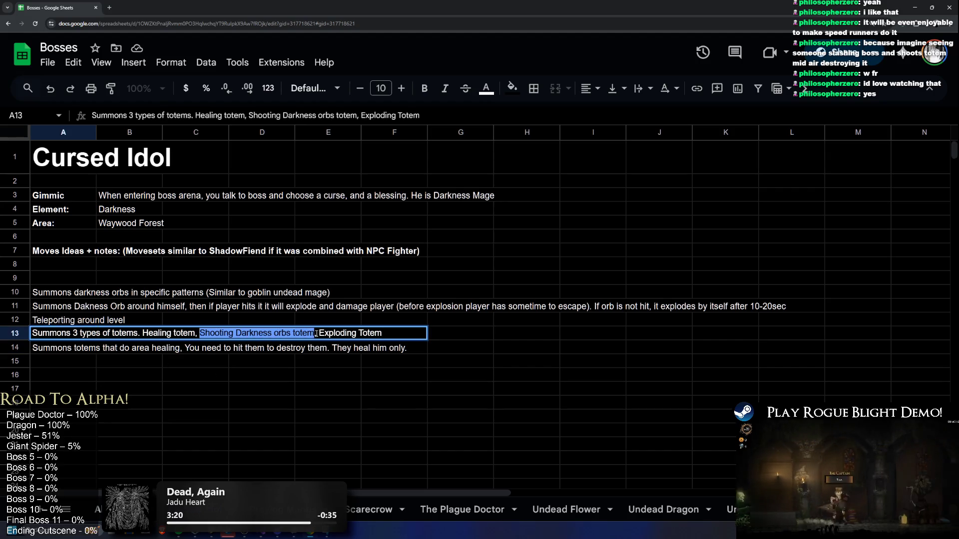
left_click(274, 333)
left_click_drag(291, 333, 200, 332)
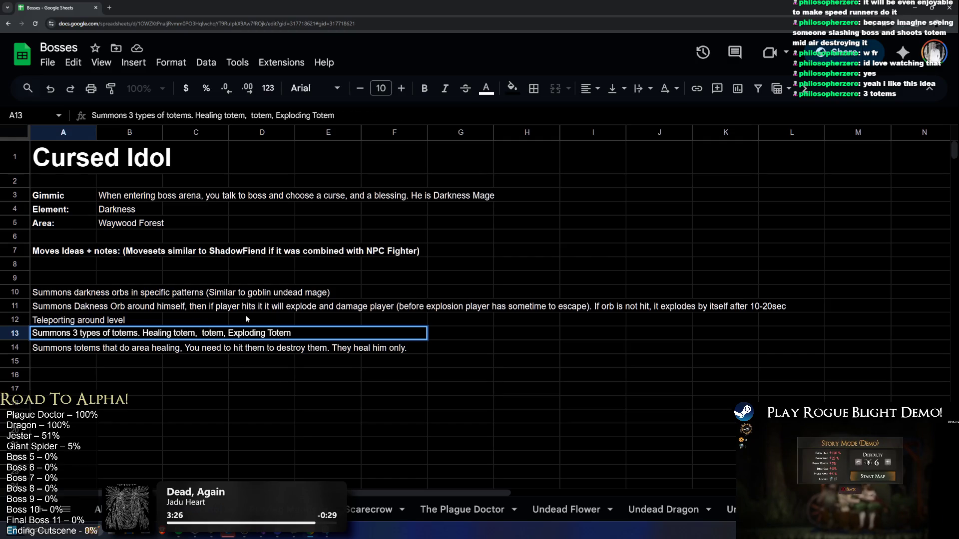
type("Are")
type("a Damag")
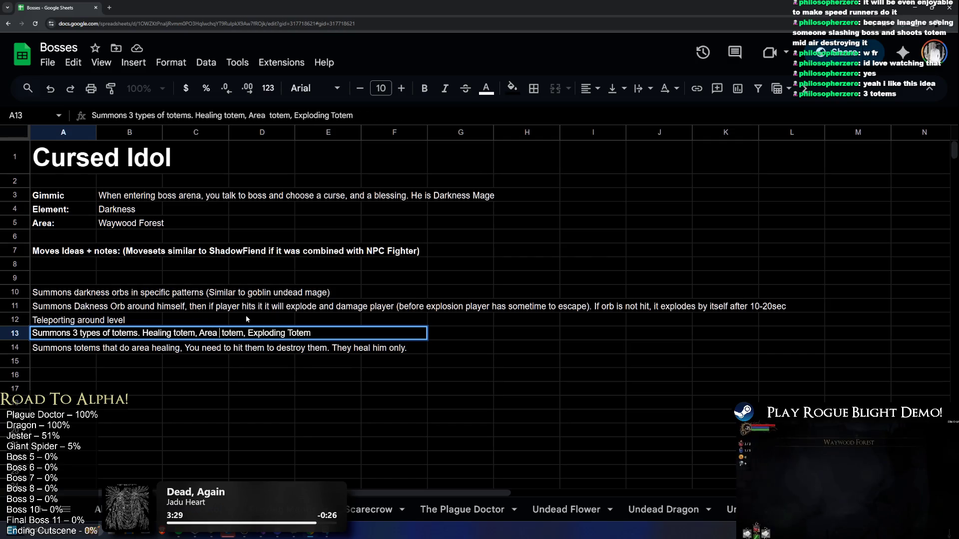
type("e")
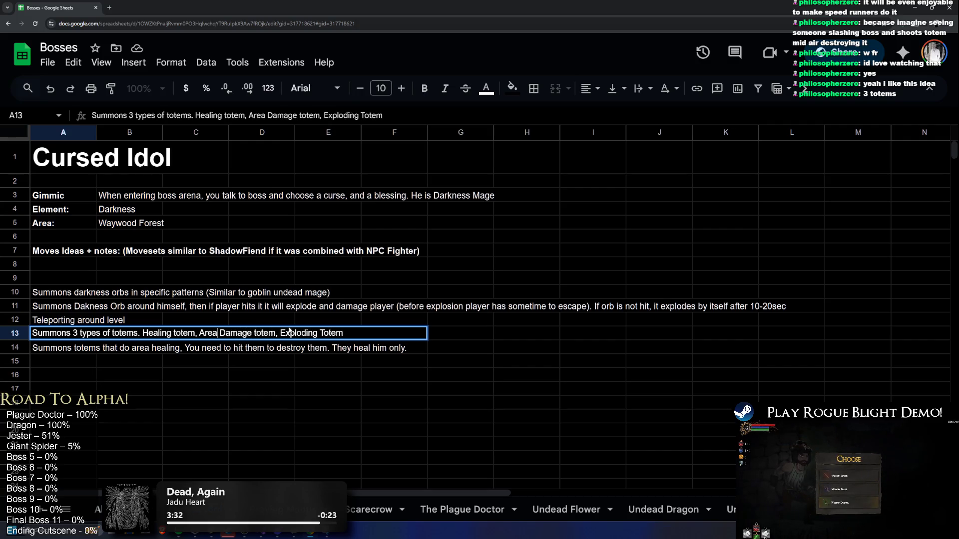
Delete the Area Damage totem entry from the A13 list.
left_click_drag(279, 333, 375, 336)
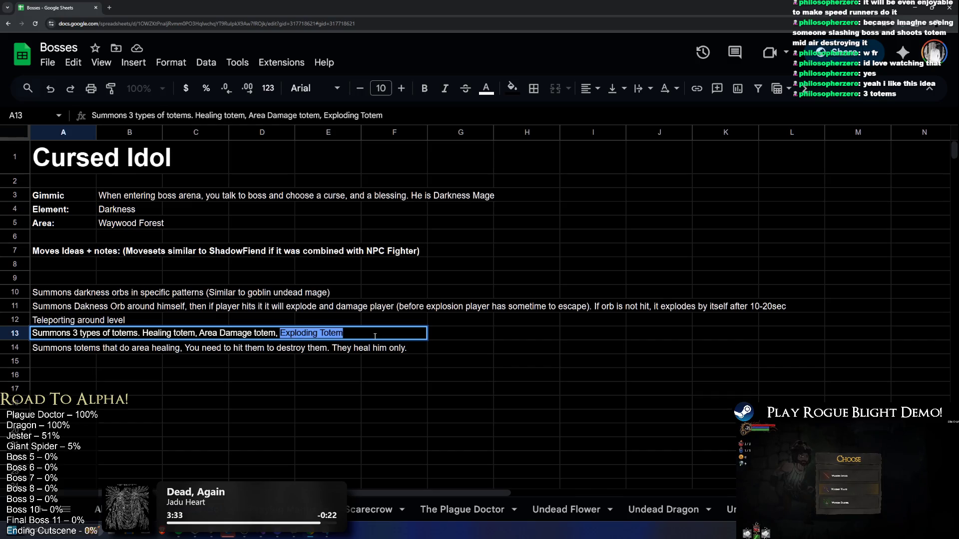
left_click(198, 333)
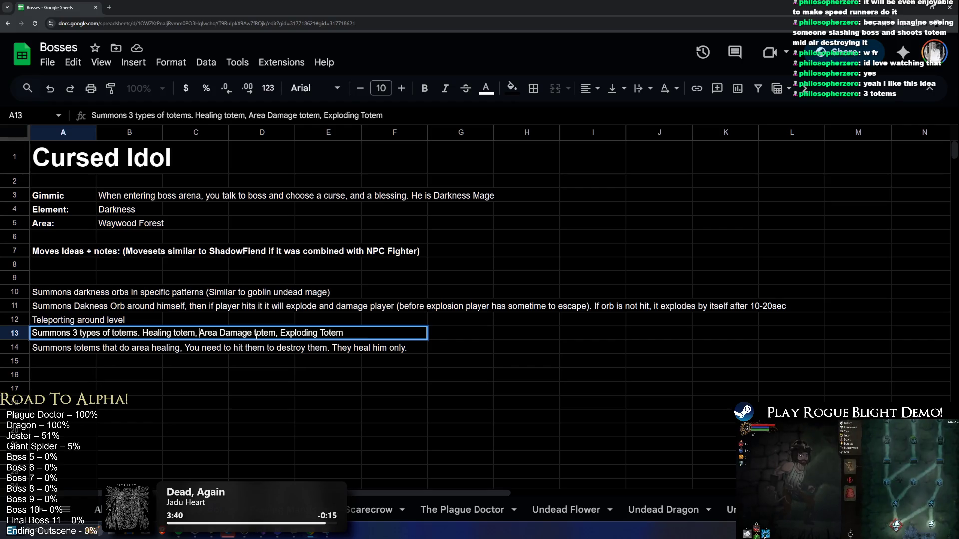
key("ctrl+shift+Right")
key("ctrl+shift+Right")
key("ctrl+shift+Right")
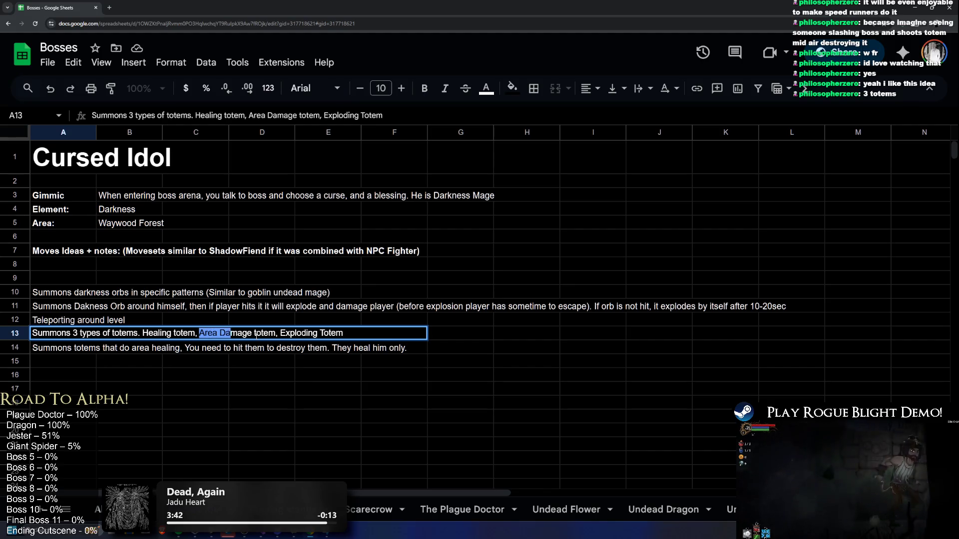
key("BackSpace")
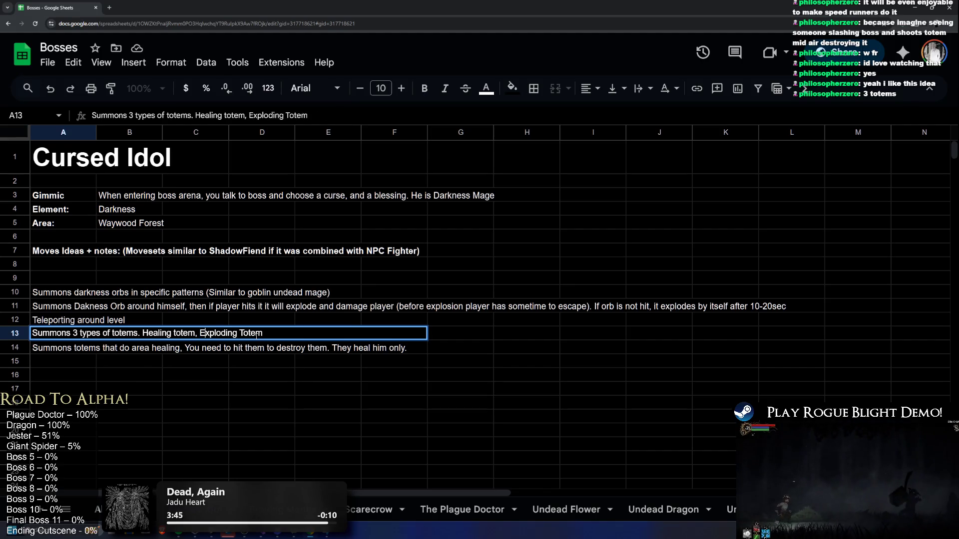
type(",")
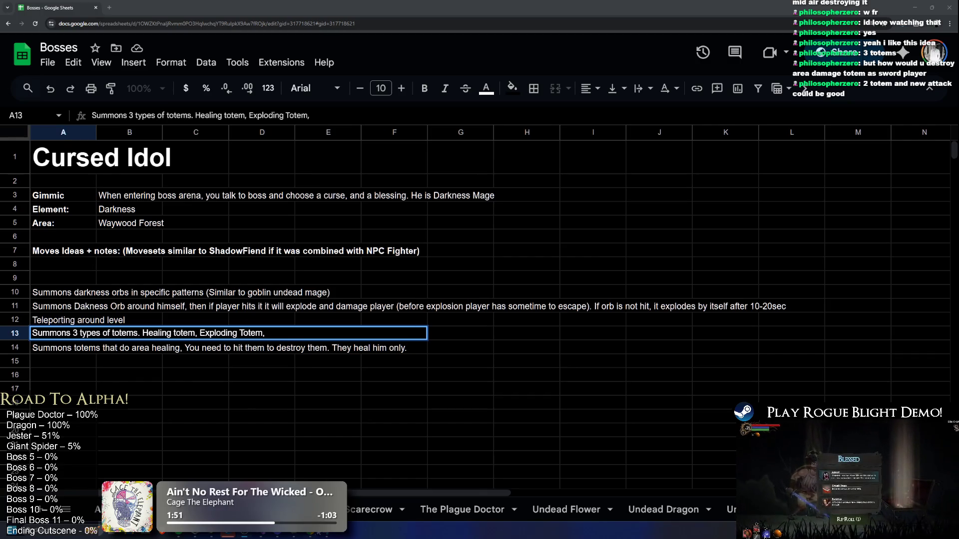
In Unity, stop the game, leave prefab mode to replay it, then stop it again.
key("alt+Tab")
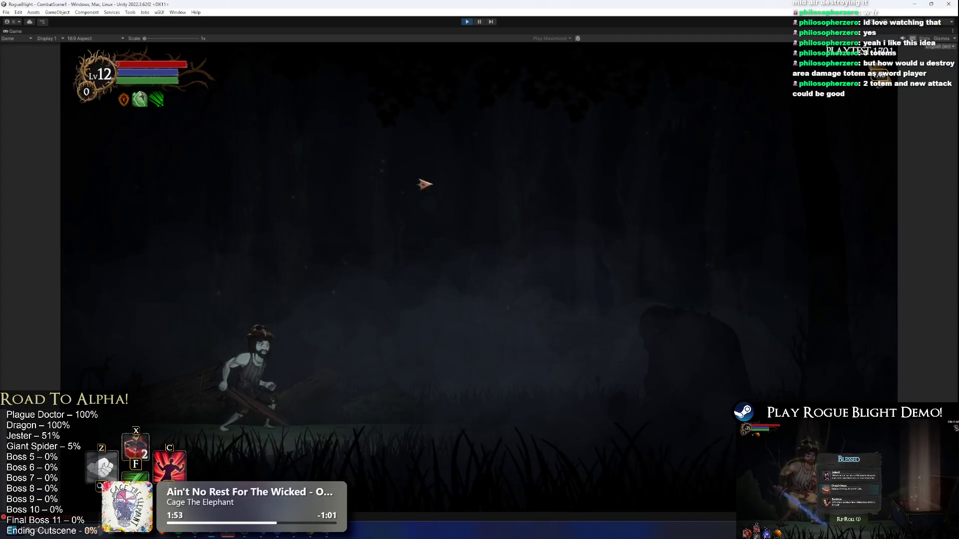
left_click(477, 23)
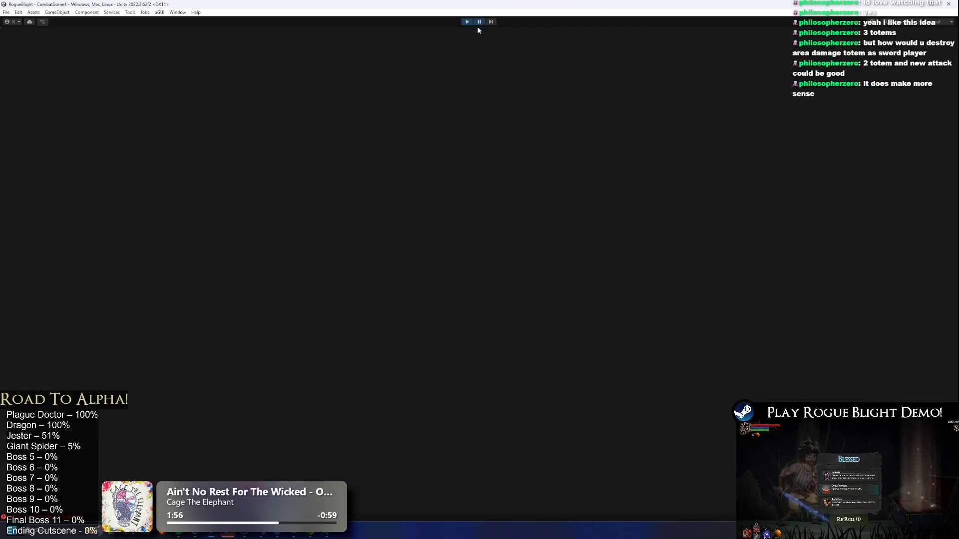
left_click(380, 403)
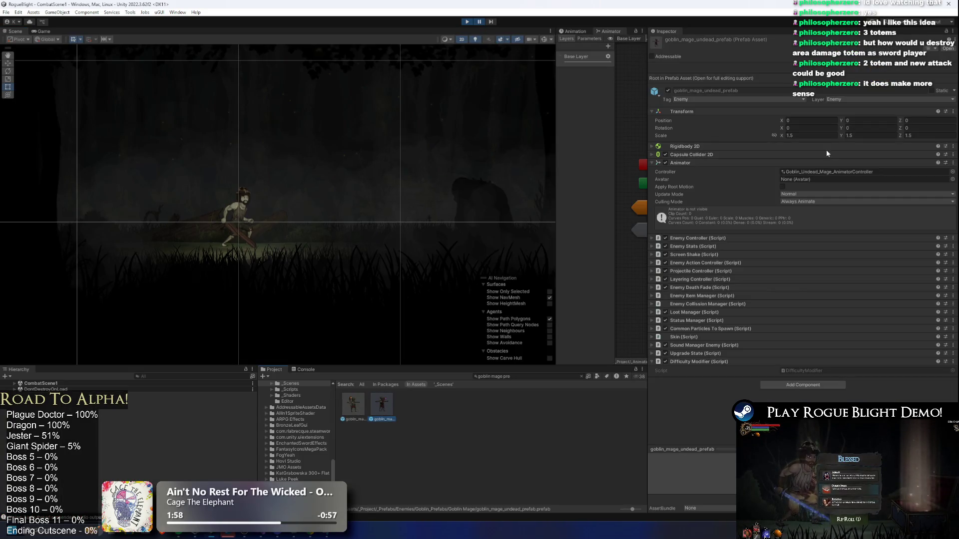
key("ctrl+p")
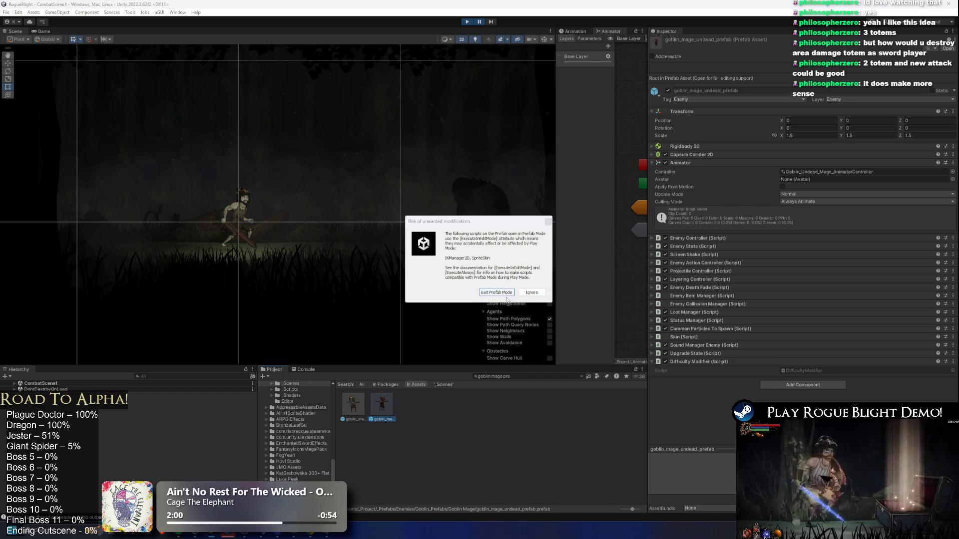
left_click(506, 293)
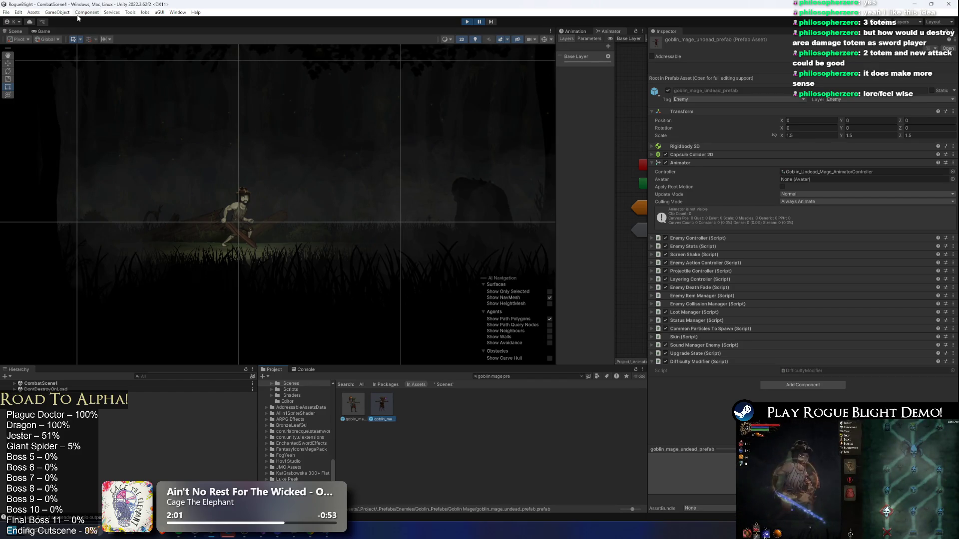
left_click(43, 31)
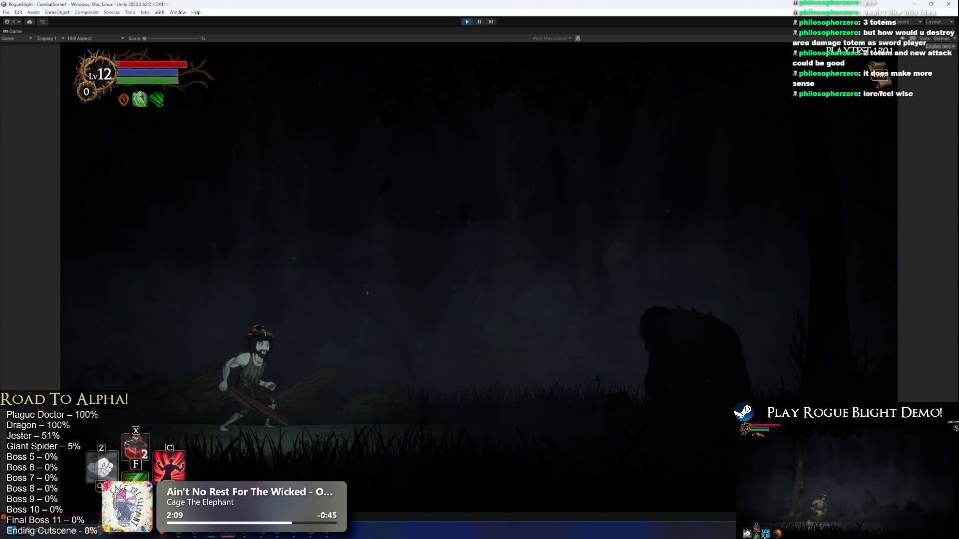
key("ctrl+p")
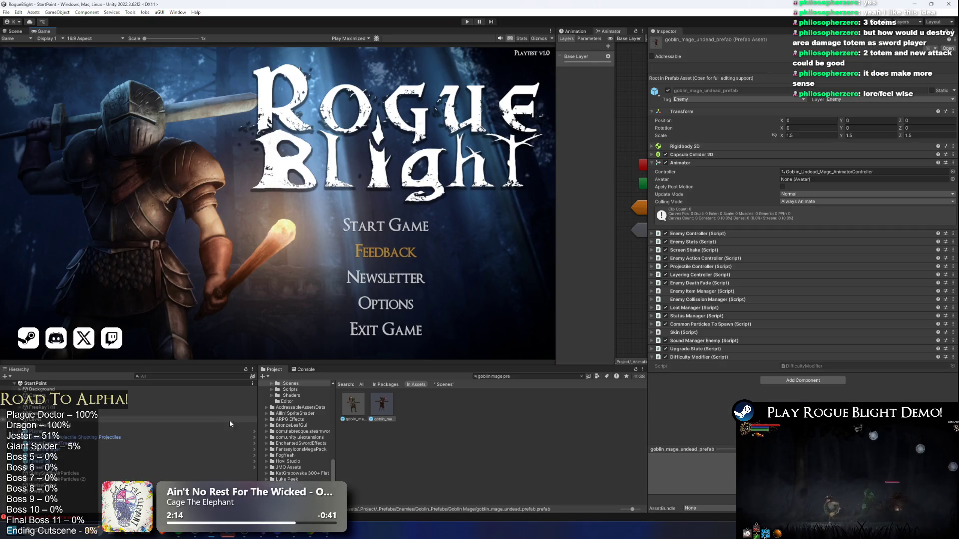
Inspect the goblin_mage_undead_prefab in the Scene view, then return to the Bosses spreadsheet.
left_click(19, 32)
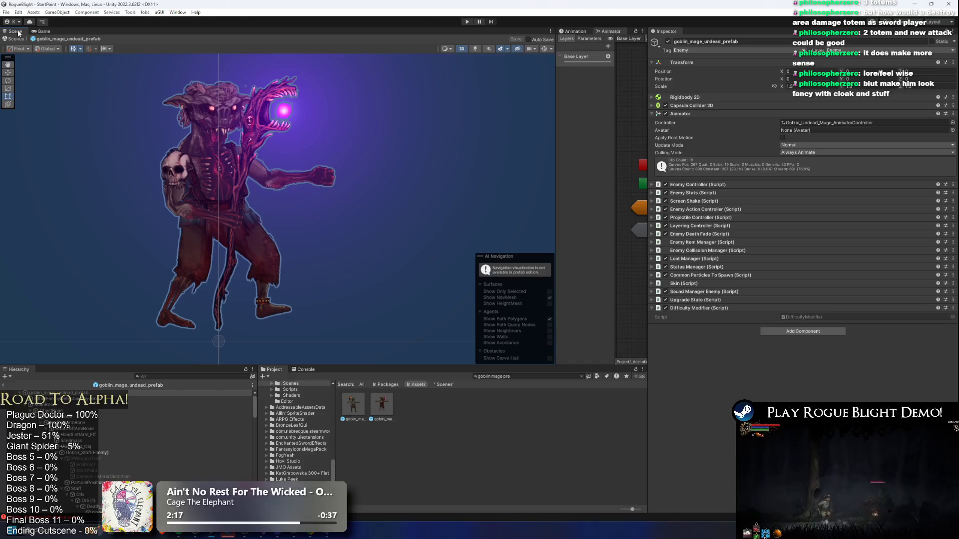
scroll(379, 175, "down", 5)
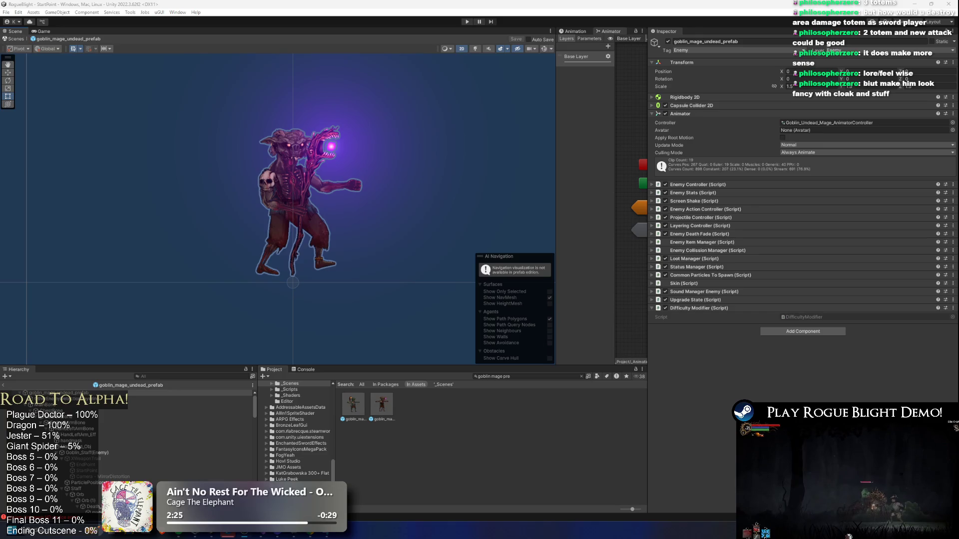
left_click_drag(382, 151, 389, 179)
key("alt+Tab")
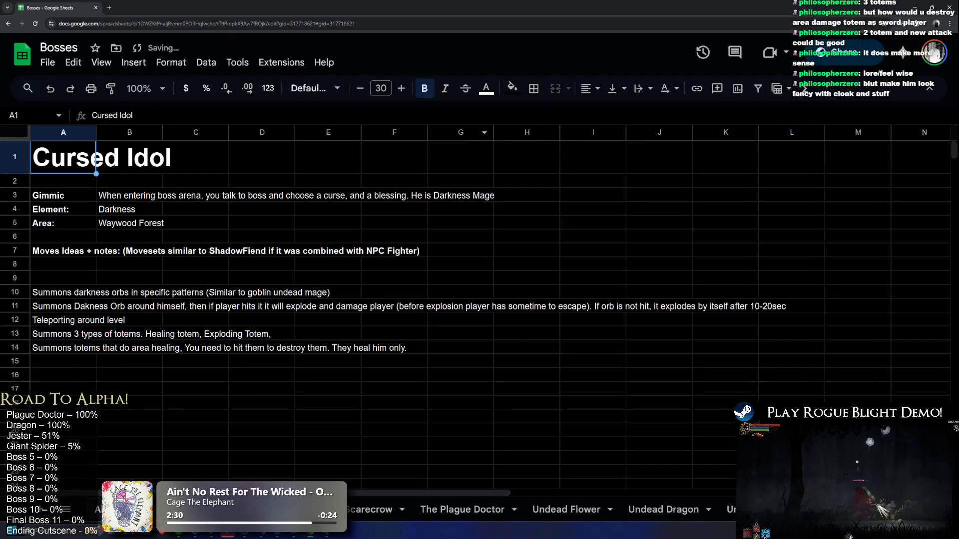
Replace Cursed Idol with 'Goblin Shaman' in D3 of the overview's Difficulty 2 list.
key("alt+Left")
left_click(393, 174)
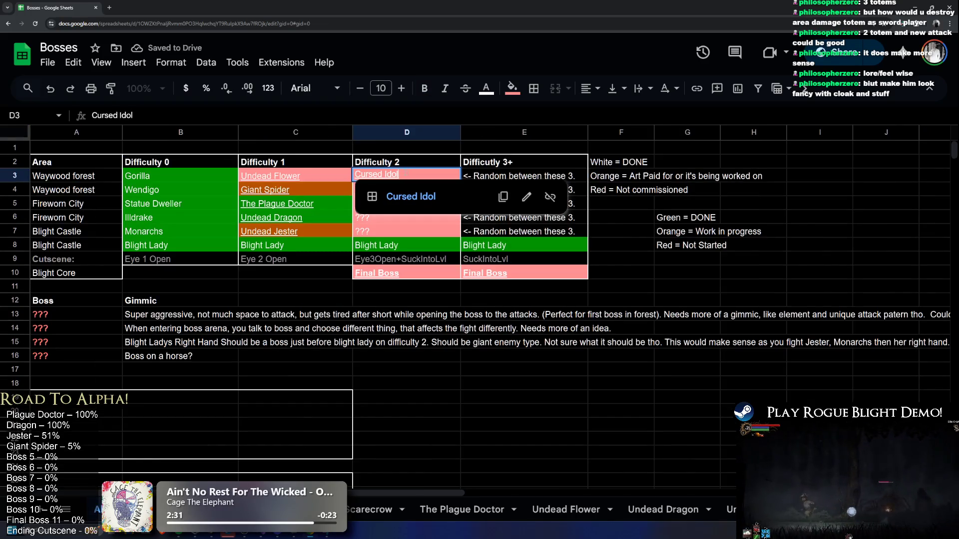
type("Goblin Shaman")
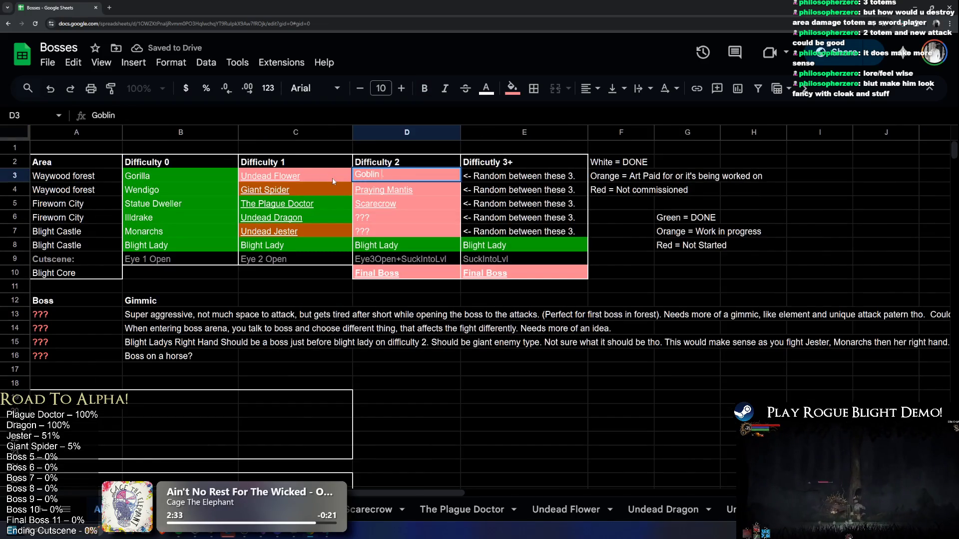
key("Return")
Retitle the design sheet's A1 as 'Goblin Shaman' and begin editing the B3 gimmick.
key("alt+Right")
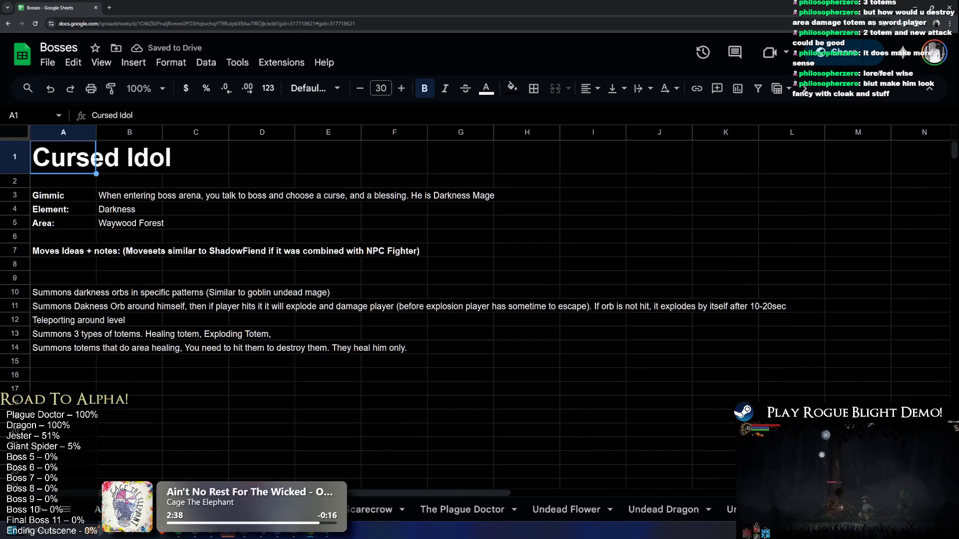
right_click(165, 509)
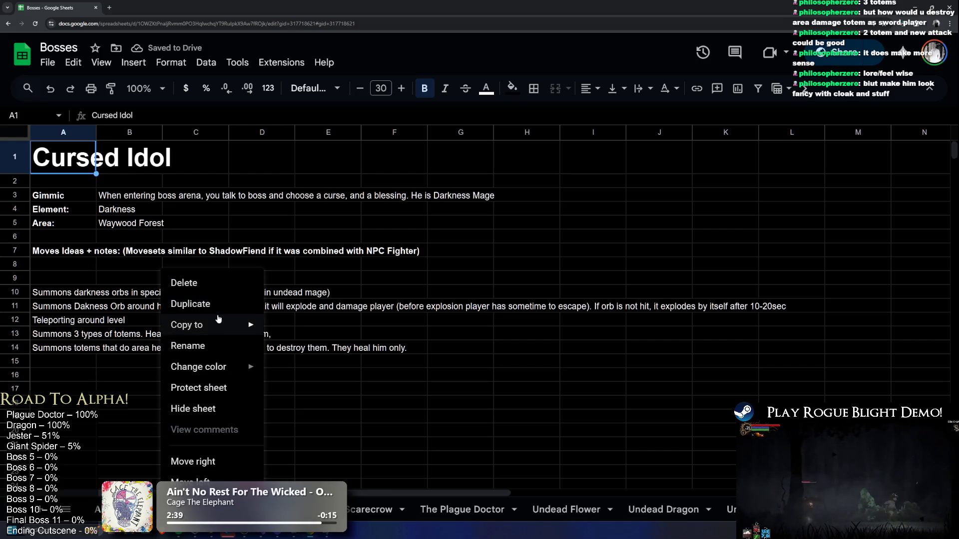
left_click(210, 348)
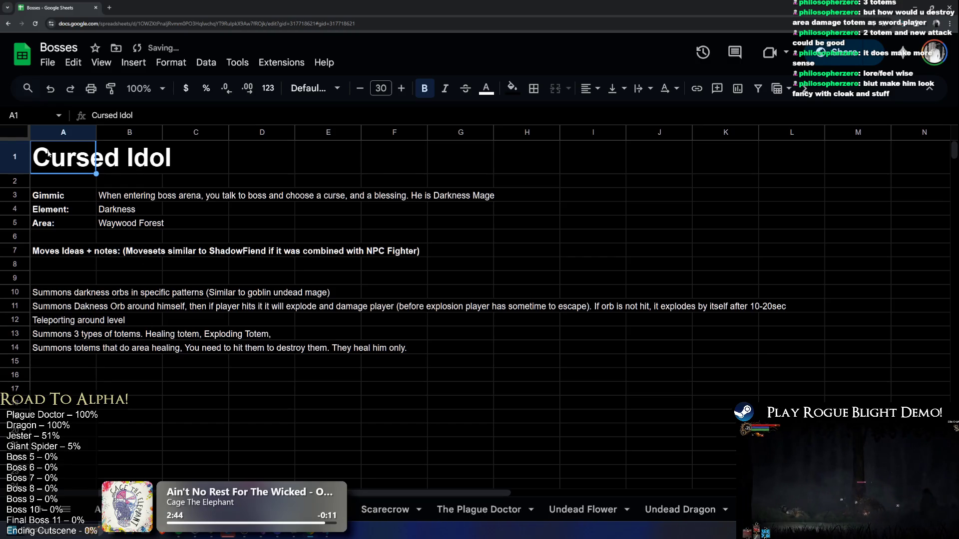
double_click(100, 162)
key("ctrl+a")
type("Gobl")
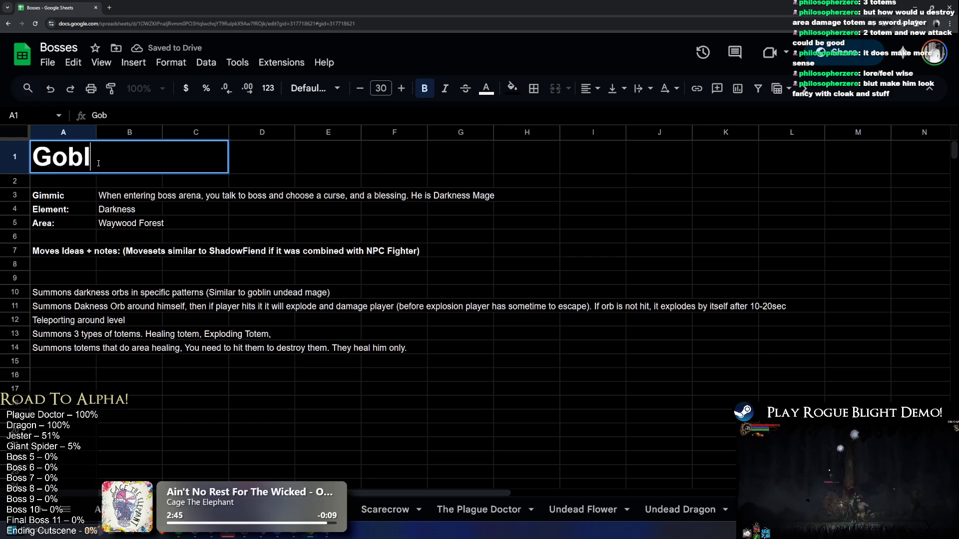
type("in Shaman")
key("Return")
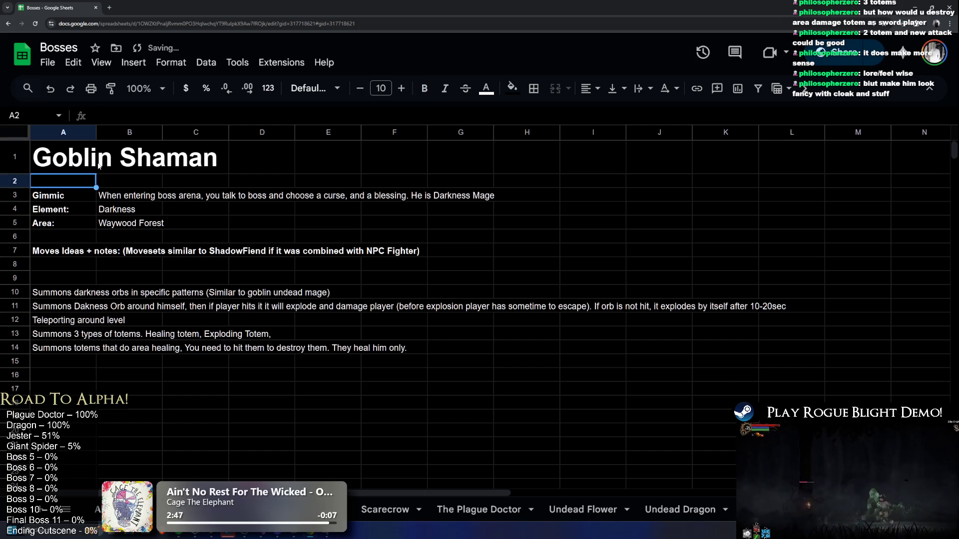
left_click(159, 195)
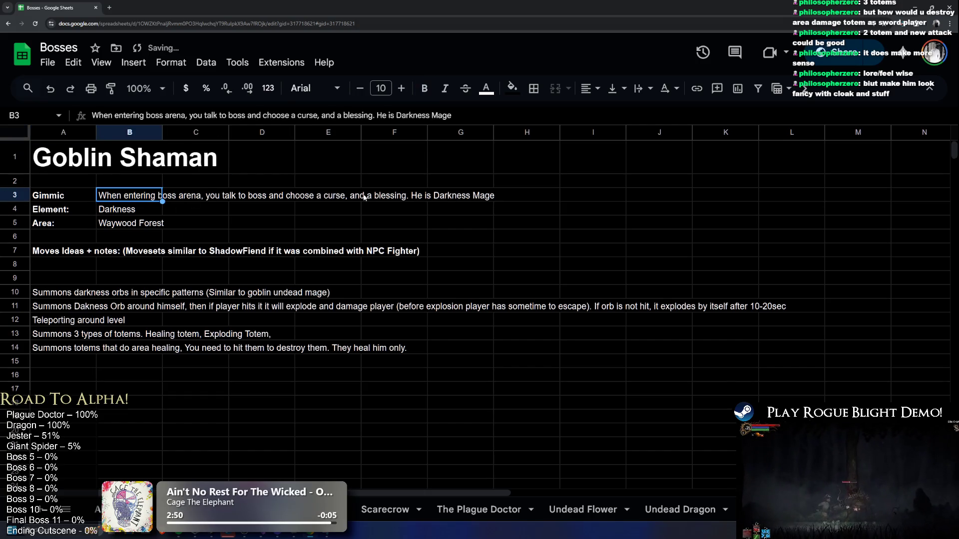
double_click(423, 193)
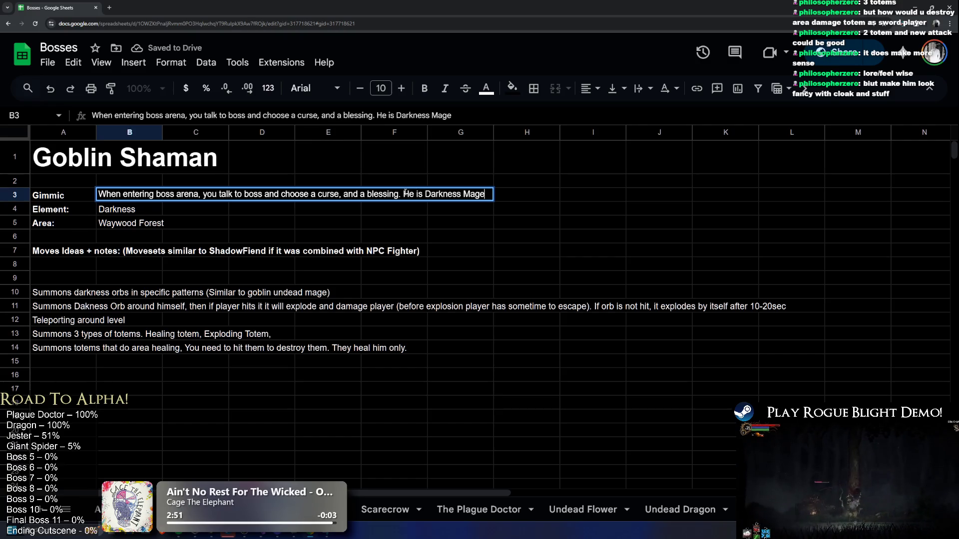